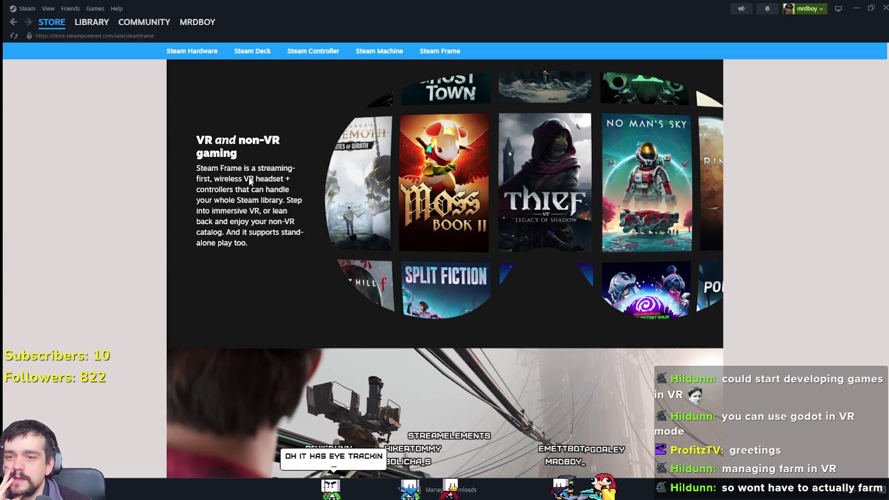
# Scroll down the Steam Frame page and advance the carousel to the Seamless audio experience slide
pyautogui.scroll(-3, 248, 179)
pyautogui.scroll(4, 249, 179)
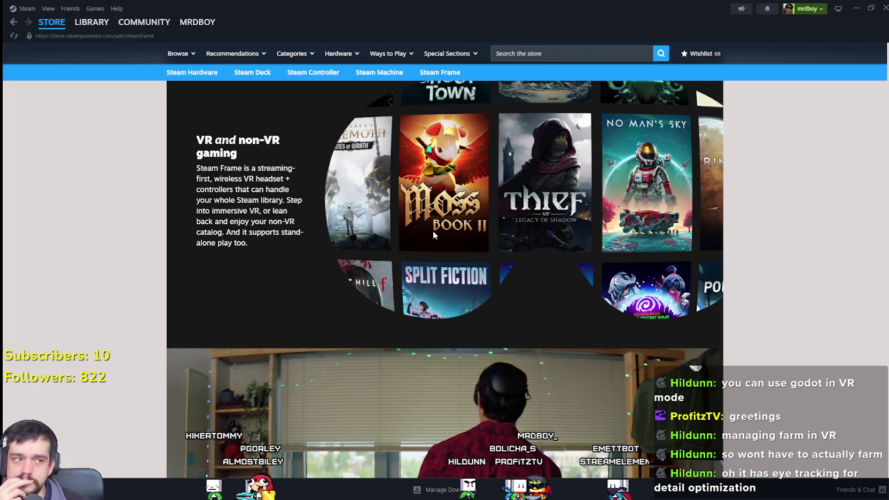
pyautogui.scroll(-7, 376, 282)
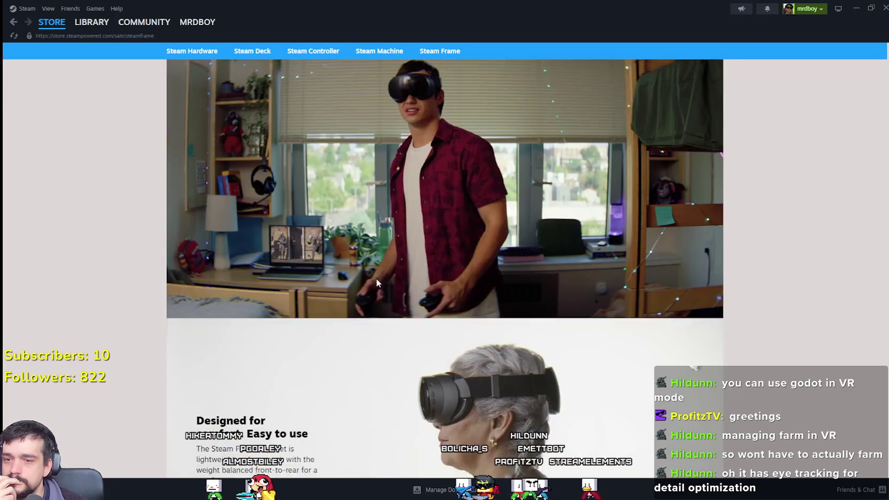
pyautogui.scroll(-6, 378, 280)
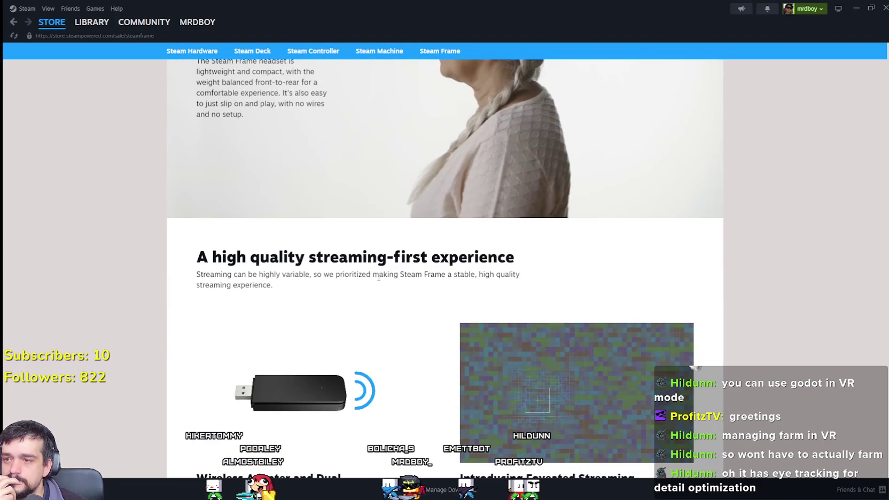
pyautogui.scroll(-3, 379, 276)
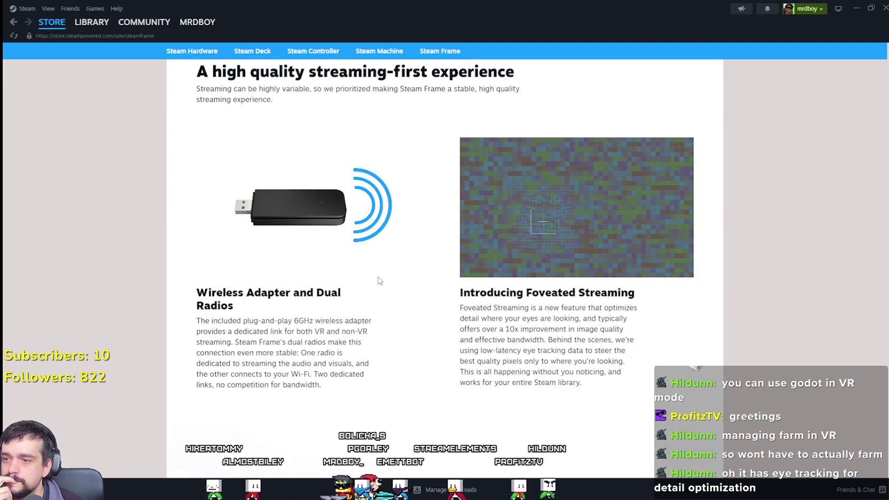
pyautogui.scroll(-6, 378, 281)
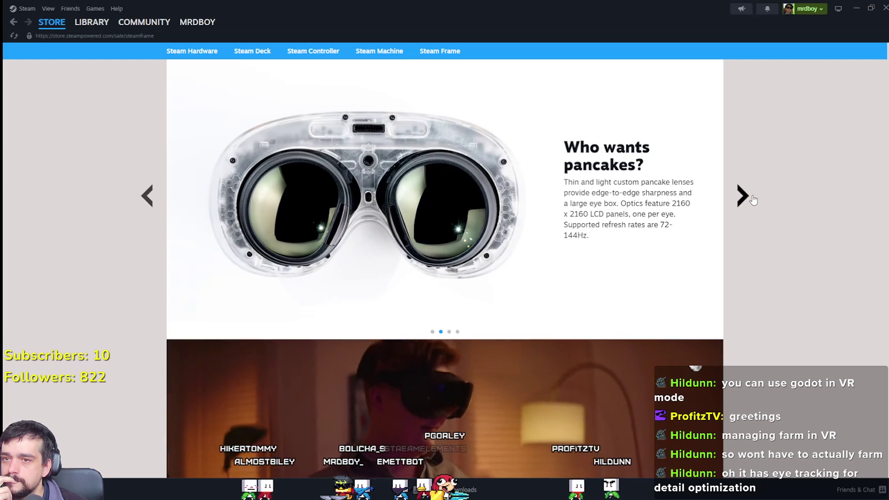
pyautogui.click(748, 197)
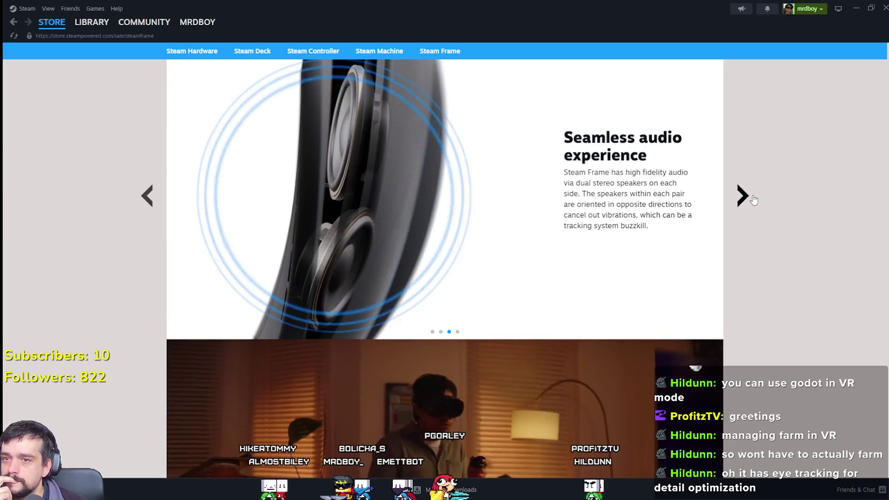
# Scroll on to the 'Powered by Steam' section, then minimize Steam to reveal the paused game
pyautogui.scroll(-5, 751, 213)
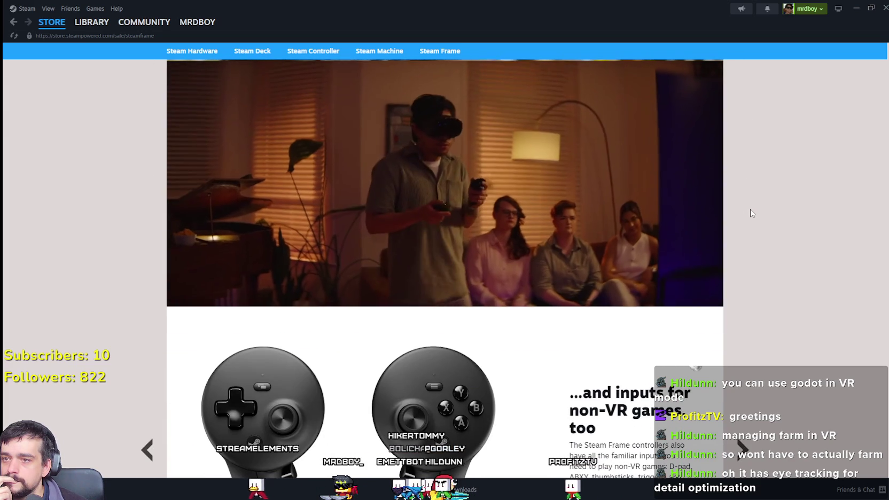
pyautogui.scroll(-2, 751, 214)
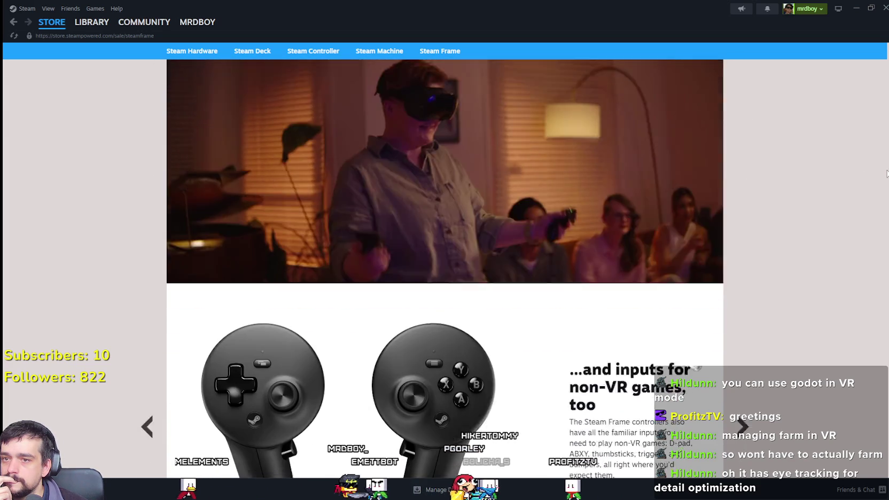
pyautogui.scroll(2, 886, 176)
pyautogui.scroll(-4, 887, 182)
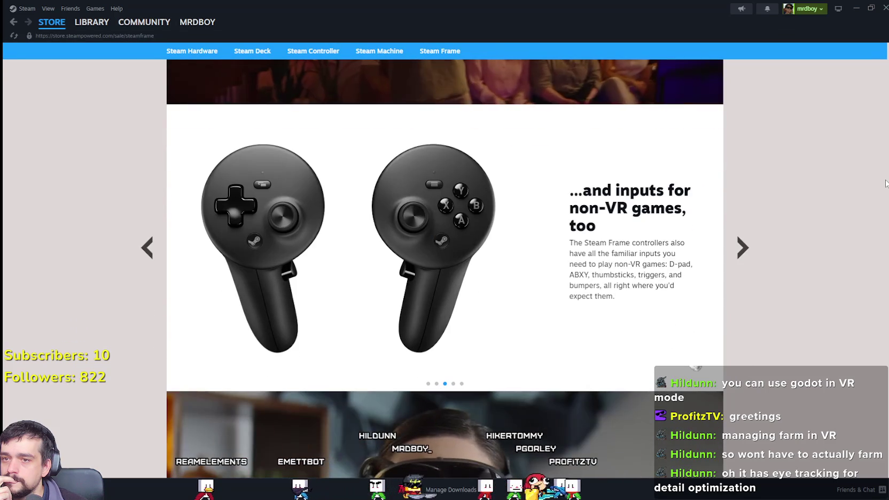
pyautogui.scroll(-8, 887, 184)
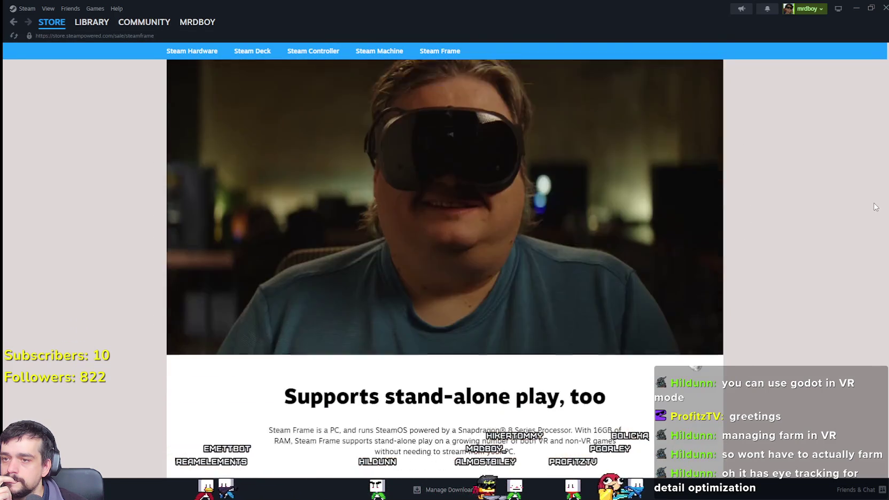
pyautogui.scroll(-8, 865, 222)
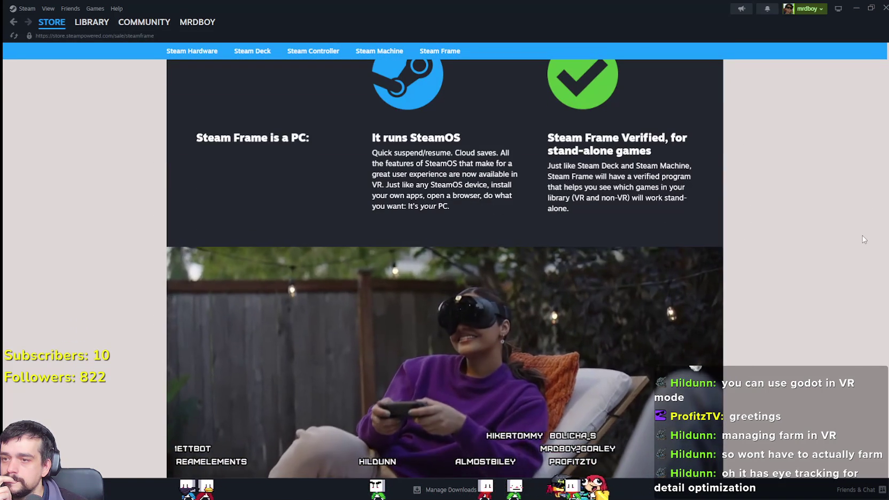
pyautogui.scroll(-8, 864, 239)
pyautogui.scroll(8, 871, 227)
pyautogui.scroll(-12, 866, 252)
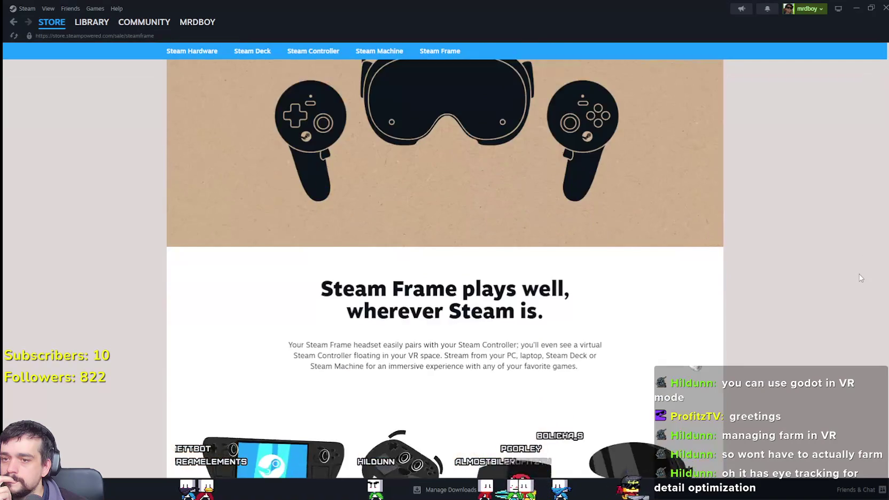
pyautogui.scroll(-5, 858, 279)
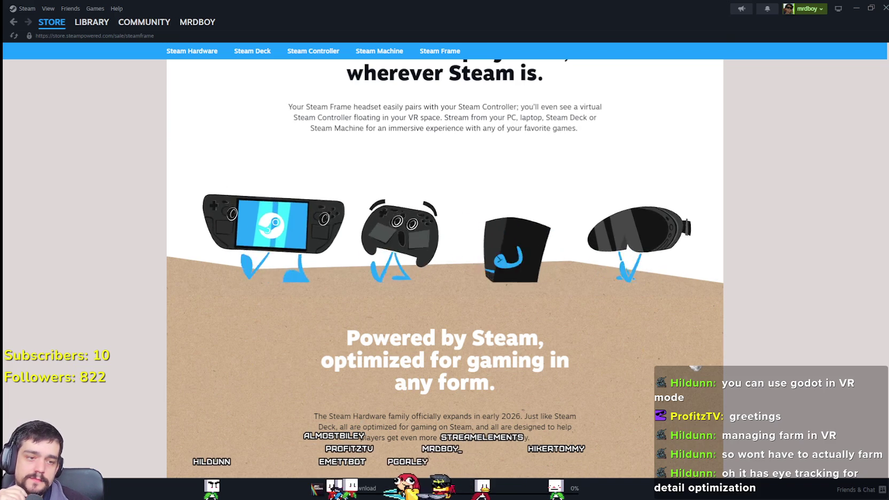
pyautogui.click(857, 10)
# Resume Mr Farmboy from the pause menu, walk the farmer onto the wheat plot and harvest it
pyautogui.click(494, 207)
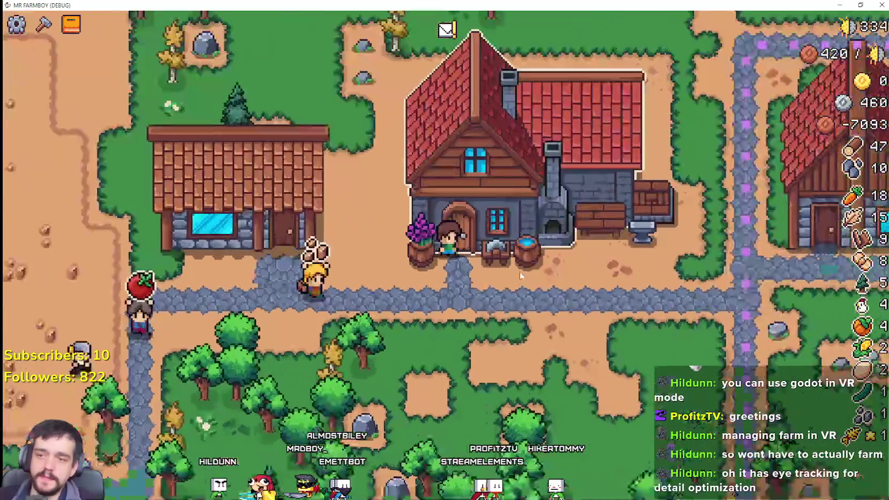
pyautogui.scroll(-5, 519, 229)
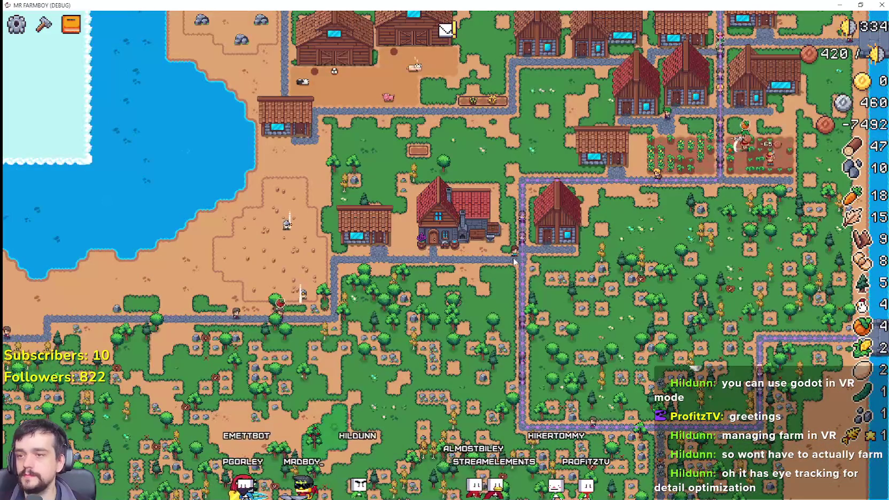
pyautogui.press('w')
pyautogui.press('w')
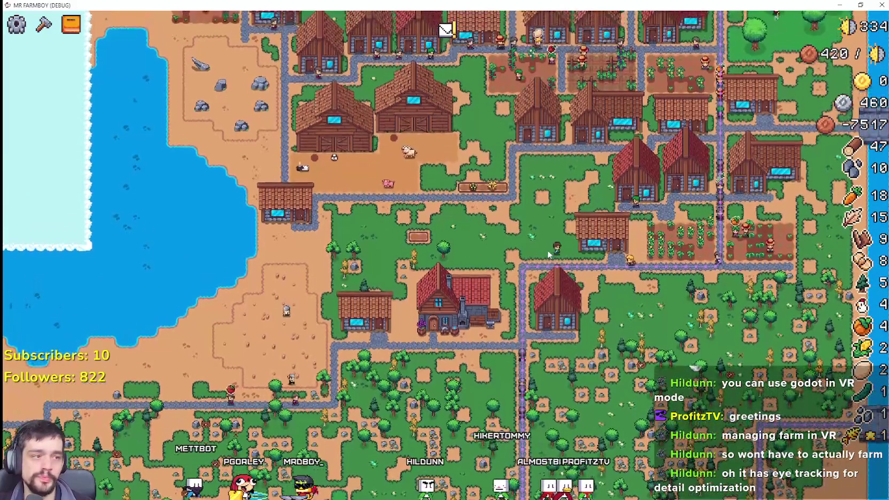
pyautogui.scroll(5, 547, 250)
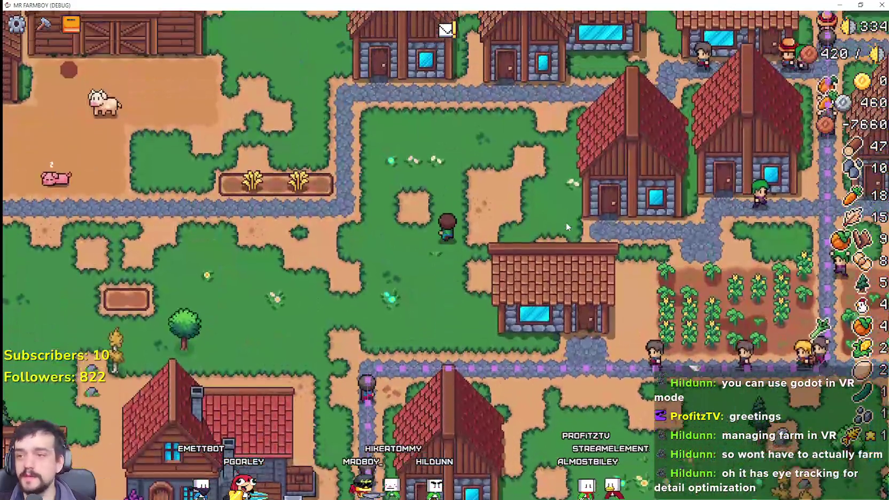
pyautogui.press('w')
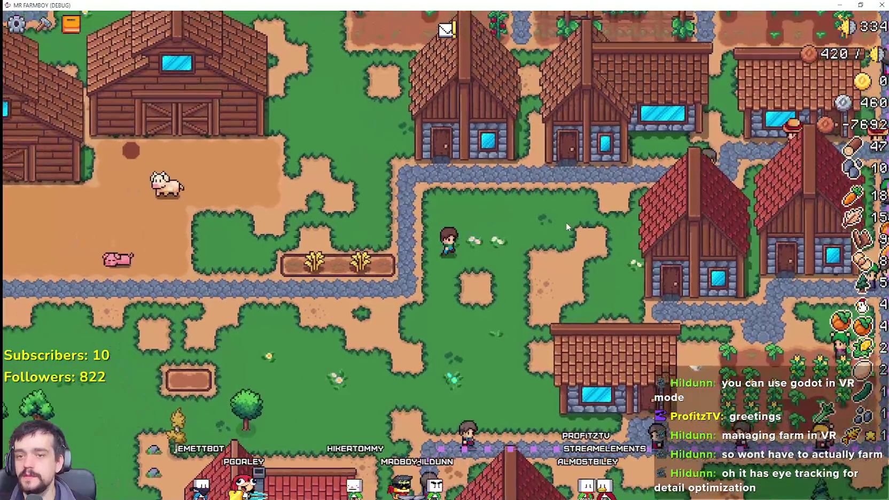
pyautogui.press('a')
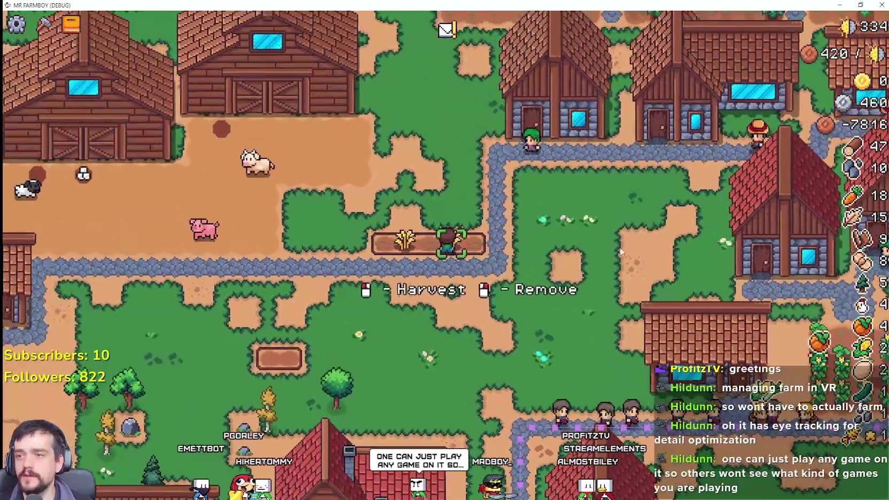
pyautogui.click(620, 251)
# Walk the farmer off the wheat plot along the path to a rock and mine it
pyautogui.press('d')
pyautogui.press('w')
pyautogui.press('d')
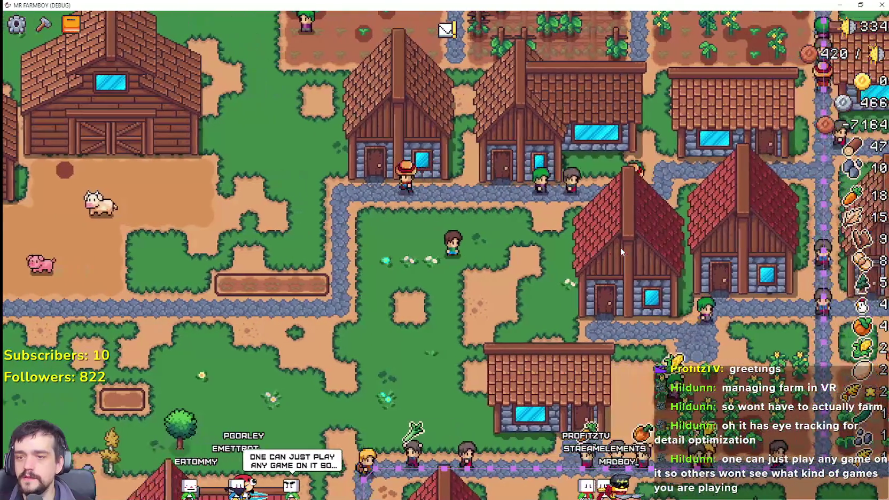
pyautogui.press('s')
pyautogui.press('s')
pyautogui.press('a')
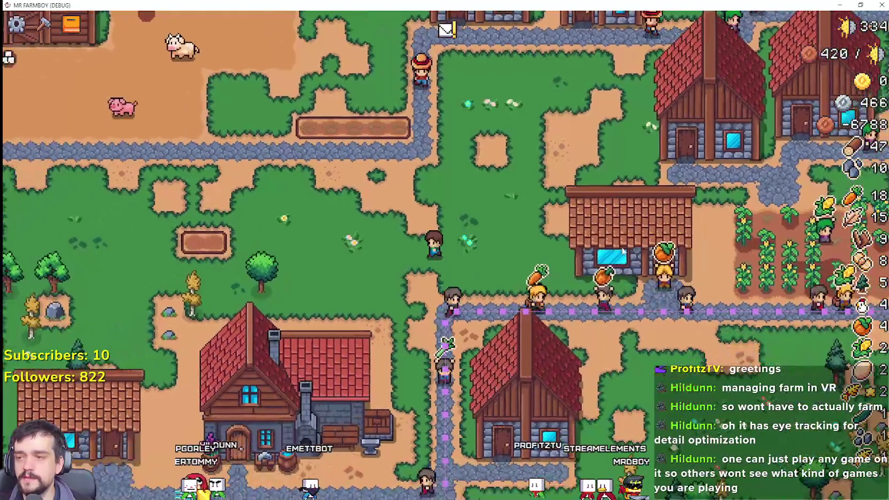
pyautogui.press('w')
pyautogui.press('a')
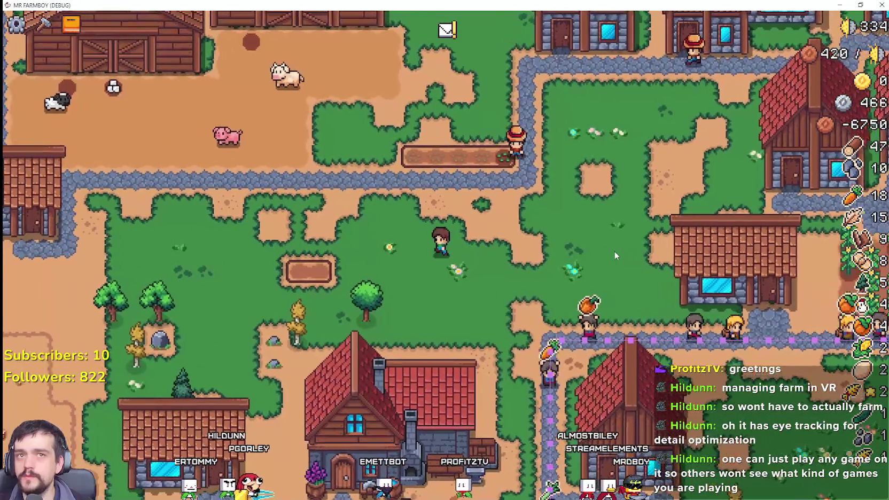
pyautogui.press('a')
pyautogui.press('s')
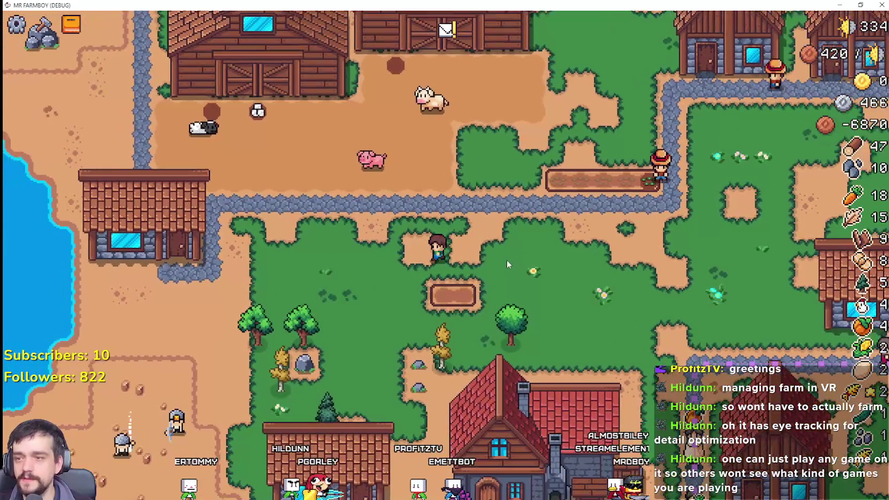
pyautogui.press('a')
pyautogui.press('s')
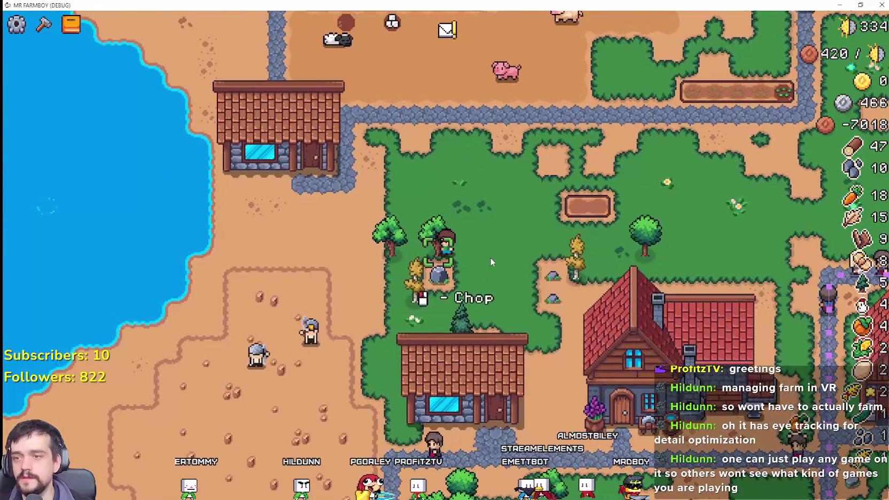
pyautogui.press('a')
pyautogui.press('w')
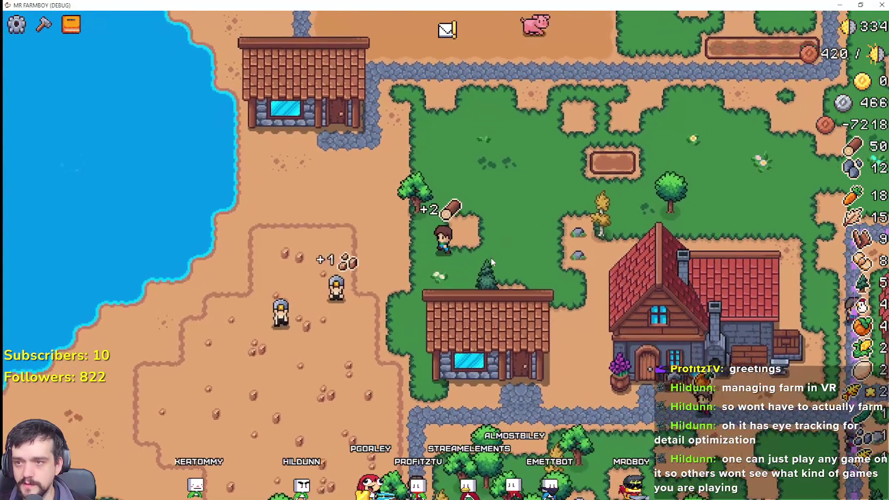
# Mine the nearby rocks and chop down the small tree
pyautogui.press('d')
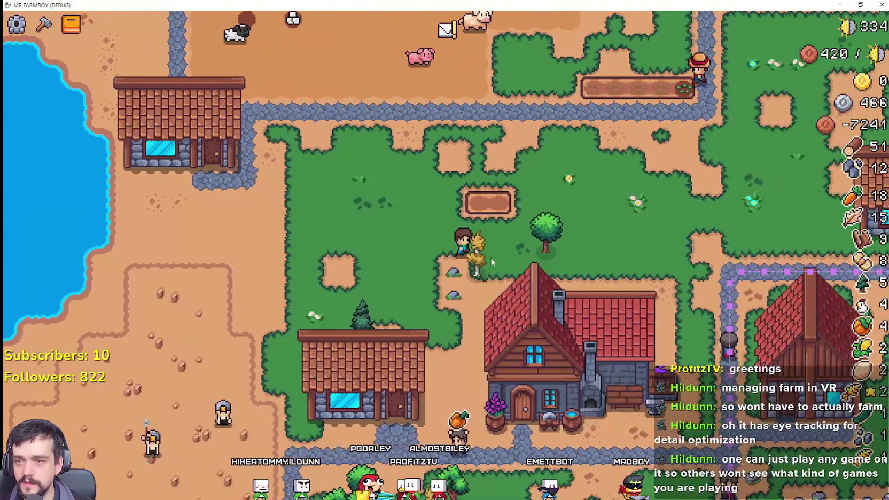
pyautogui.press('d')
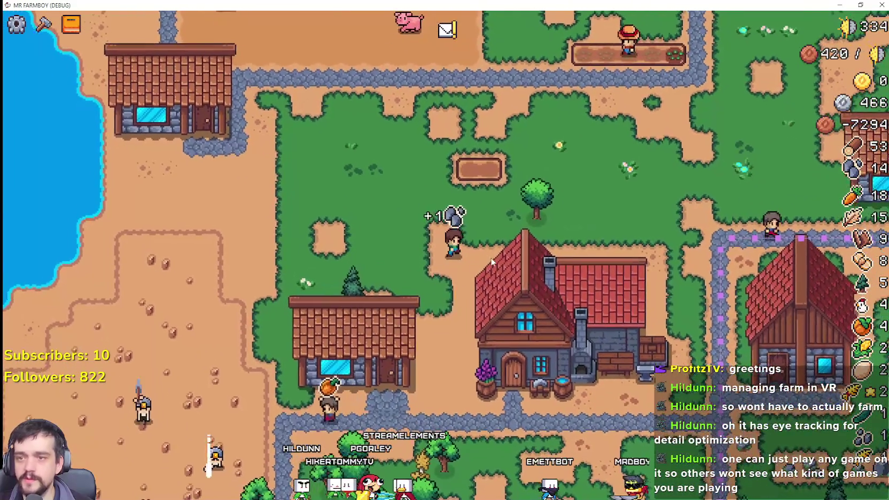
pyautogui.press('a')
pyautogui.press('w')
pyautogui.press('d')
pyautogui.press('w')
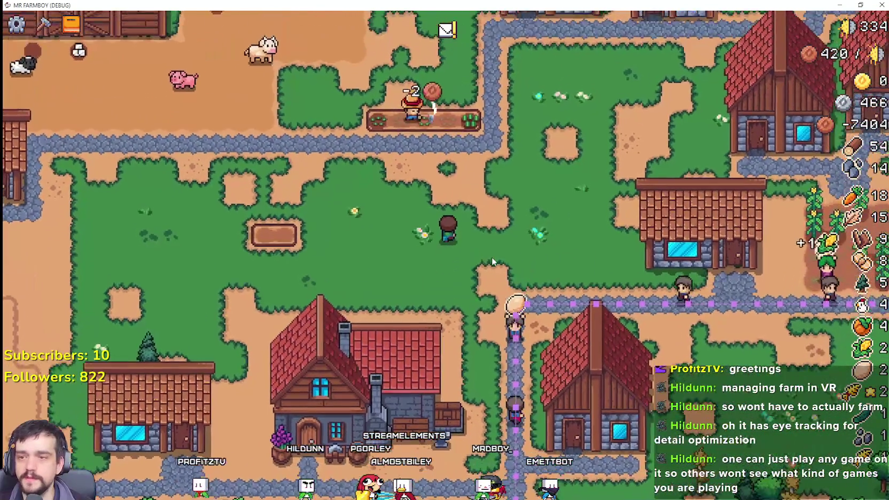
# Walk the farmer up, left, down and right through the village to test movement
pyautogui.press('w')
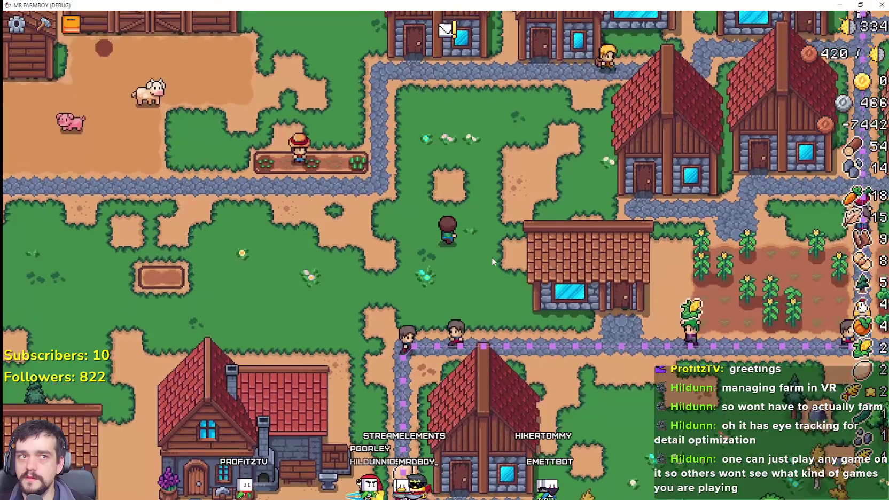
pyautogui.press('w')
pyautogui.press('a')
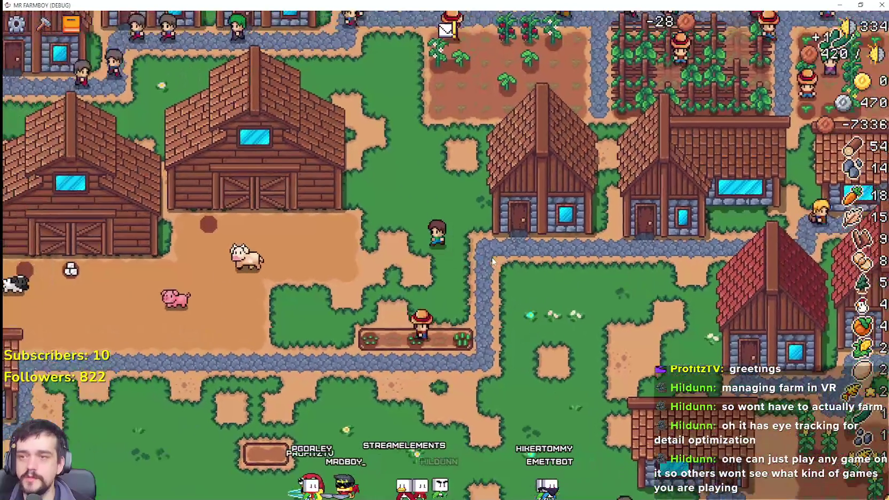
pyautogui.press('s')
pyautogui.press('d')
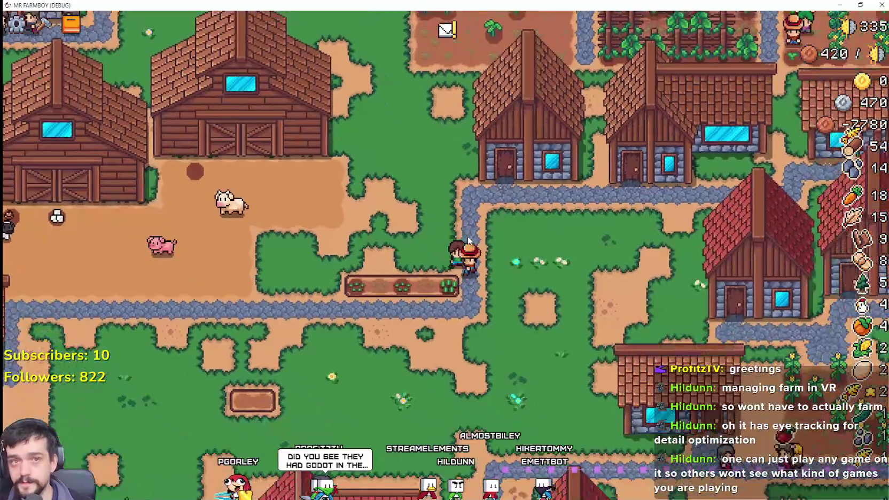
pyautogui.press('s')
pyautogui.press('a')
pyautogui.press('a')
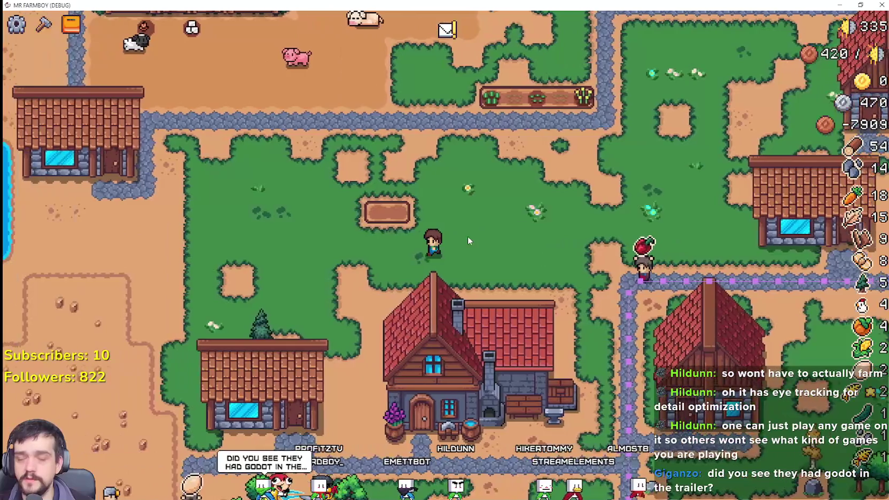
pyautogui.press('d')
pyautogui.press('s')
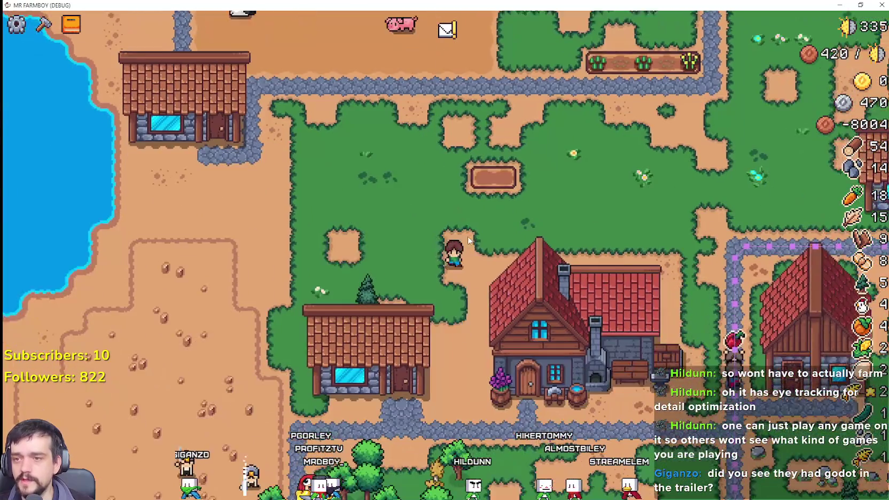
pyautogui.press('d')
pyautogui.press('w')
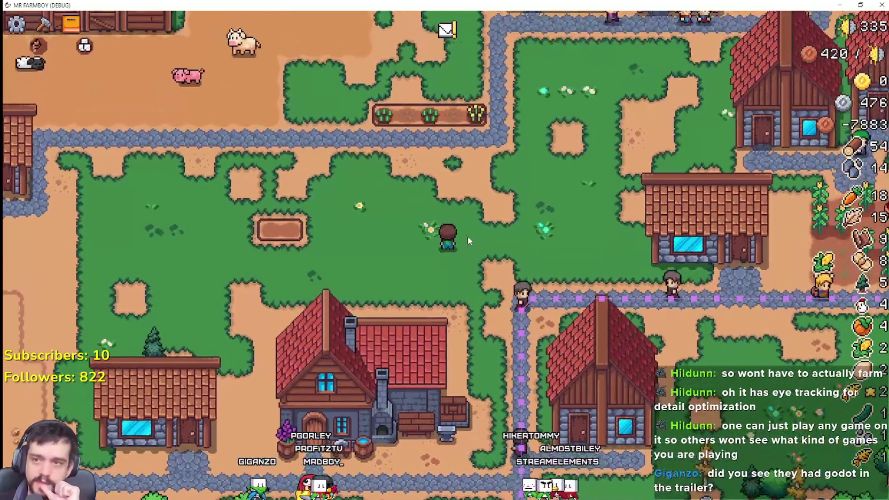
pyautogui.press('s')
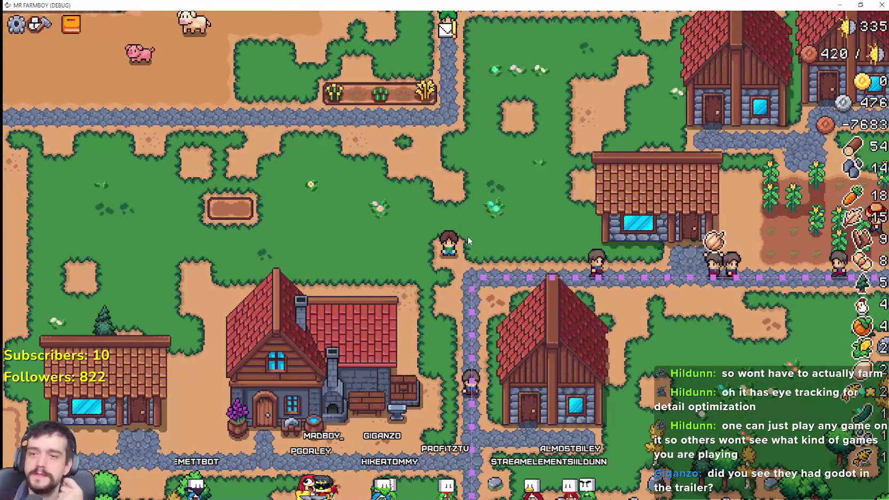
# Keep walking the farmer around the village green, then switch over to the Steam store
pyautogui.press('a')
pyautogui.press('w')
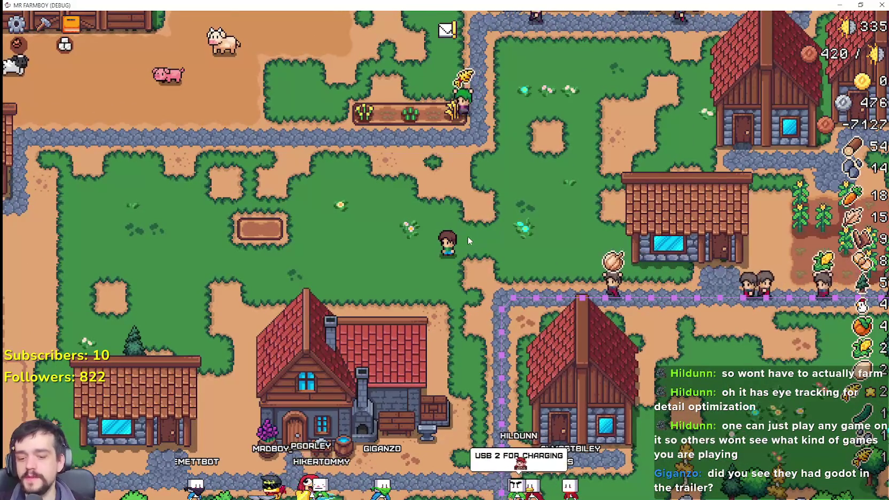
pyautogui.press('s')
pyautogui.press('a')
pyautogui.press('w')
pyautogui.press('a')
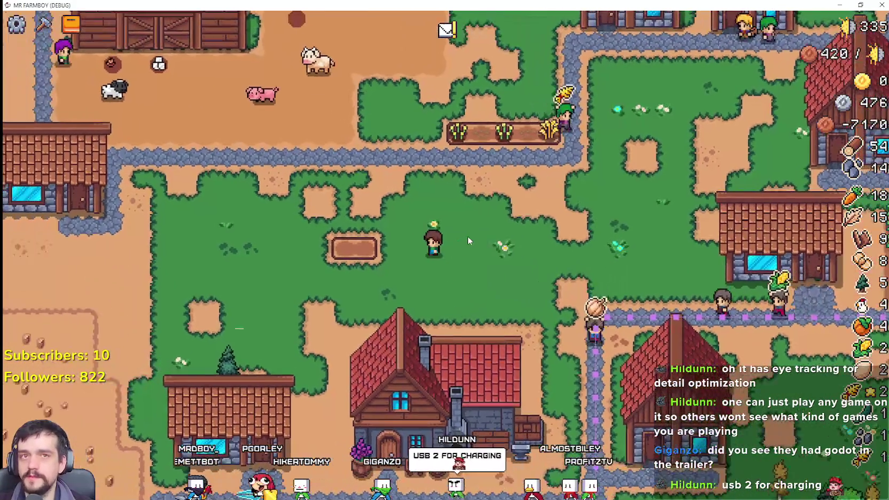
pyautogui.press('s')
pyautogui.press('d')
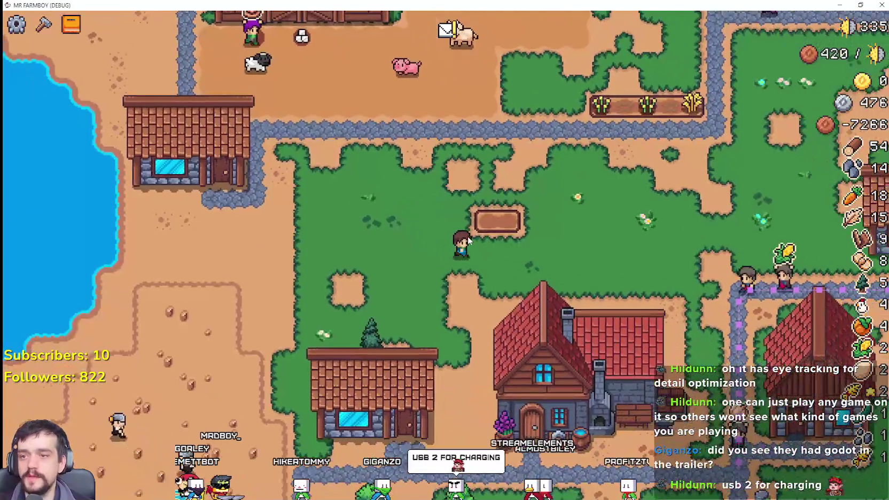
pyautogui.press('w')
pyautogui.press('d')
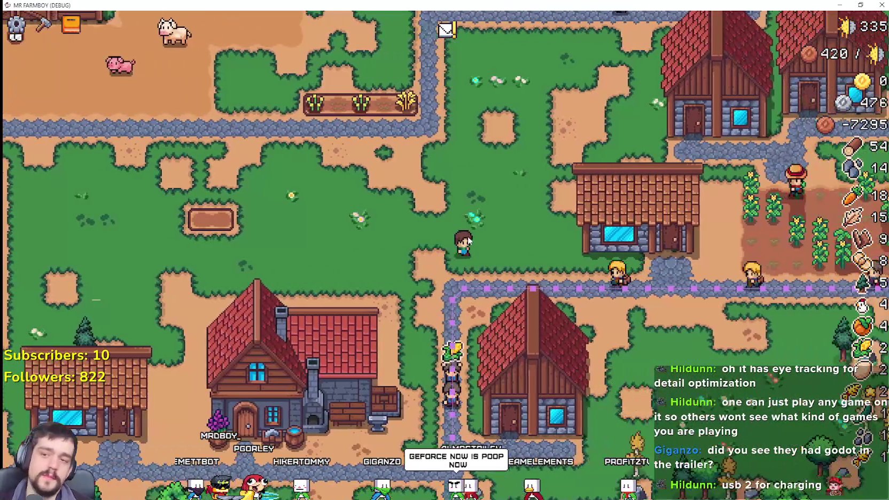
pyautogui.press('w')
pyautogui.press('a')
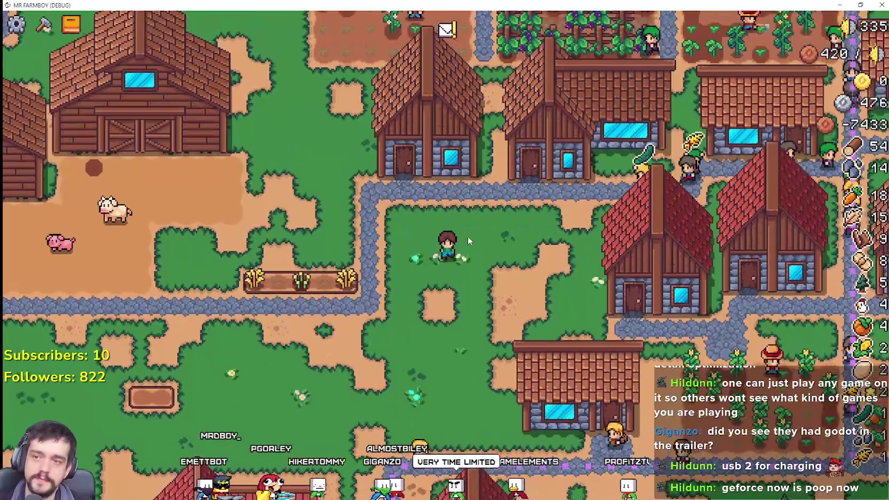
pyautogui.press('s')
pyautogui.press('s')
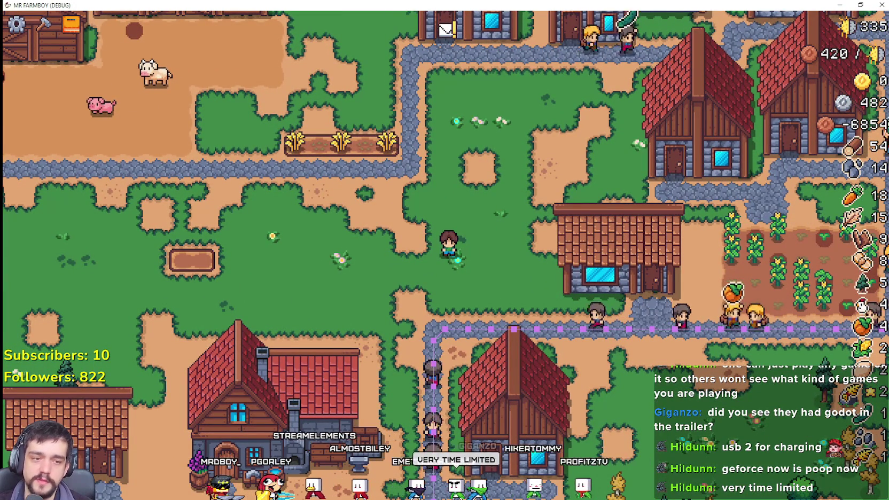
pyautogui.hotkey('alt', 'Tab')
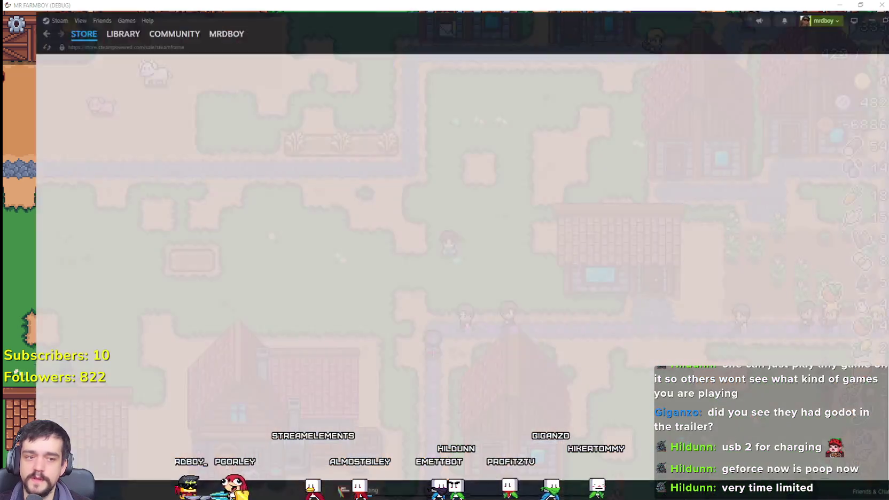
pyautogui.scroll(15, 609, 286)
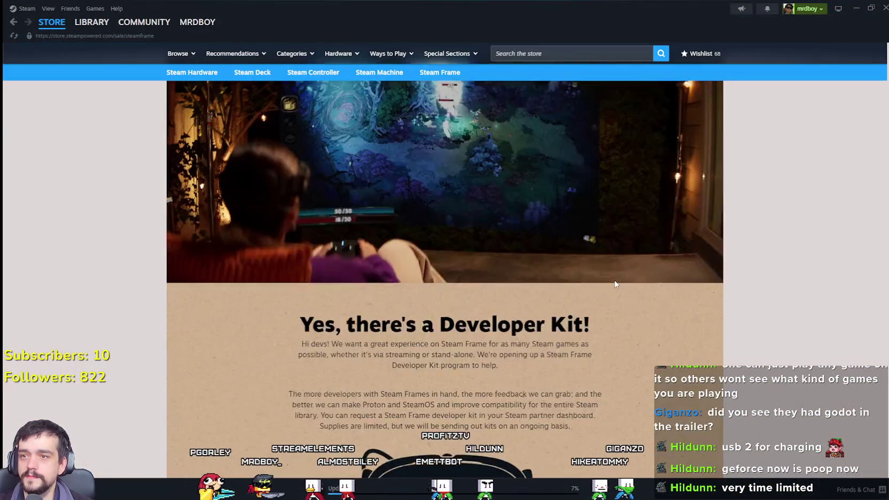
pyautogui.scroll(10, 619, 282)
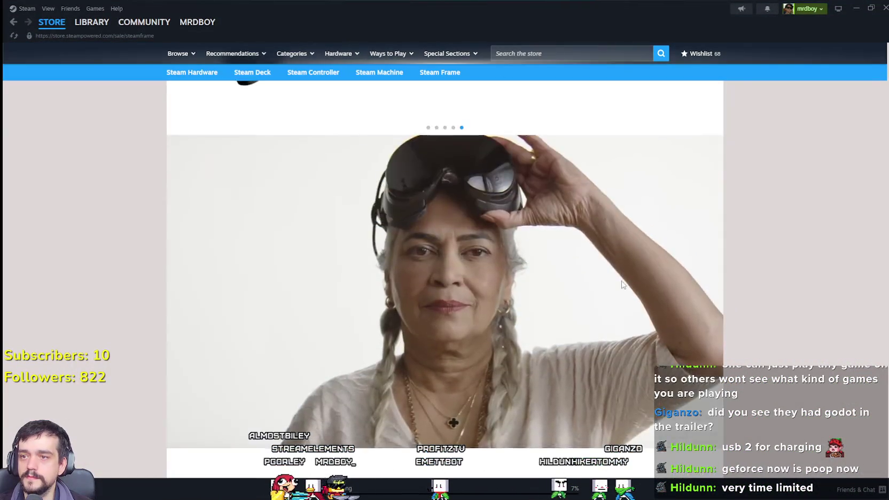
pyautogui.scroll(8, 621, 282)
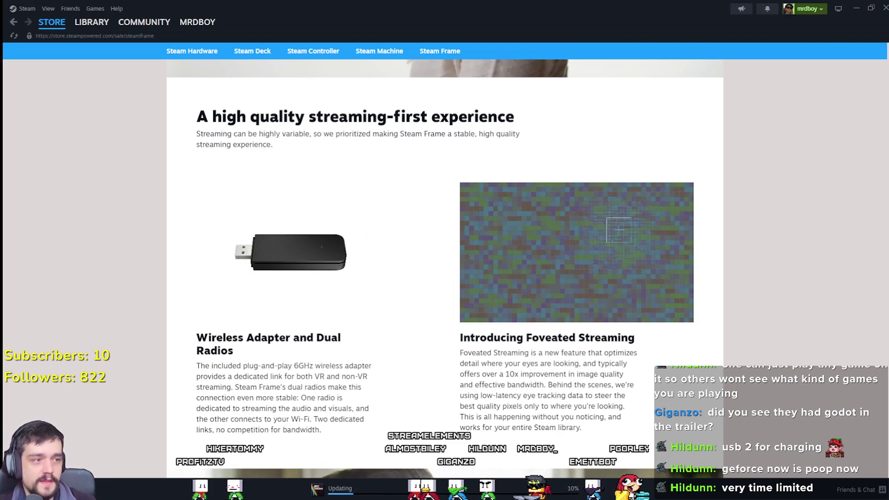
pyautogui.scroll(15, 781, 315)
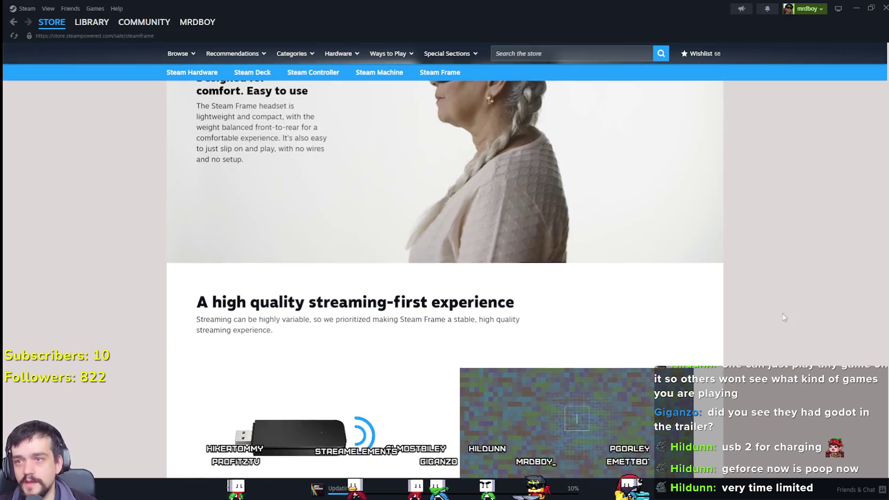
pyautogui.scroll(5, 684, 261)
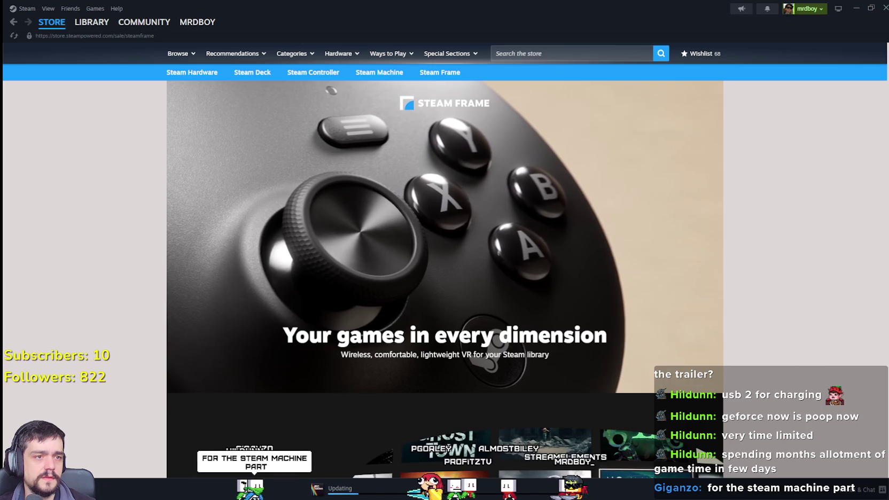
pyautogui.scroll(-4, 374, 241)
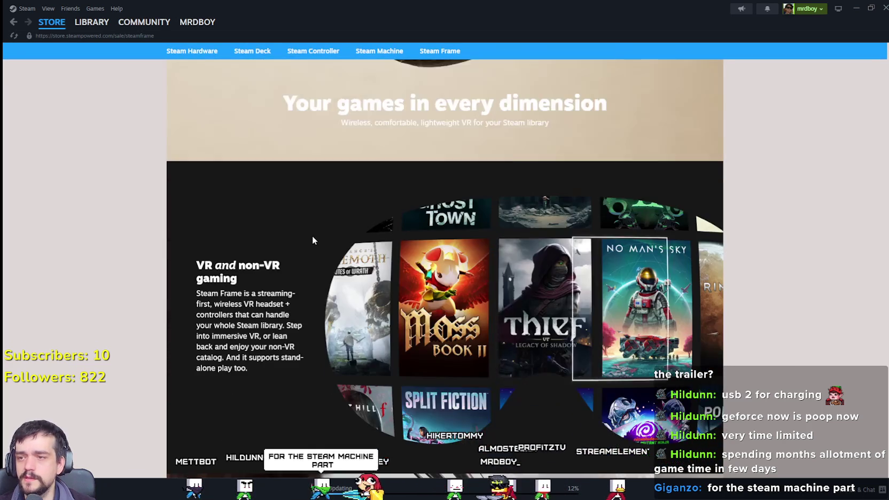
pyautogui.scroll(4, 318, 219)
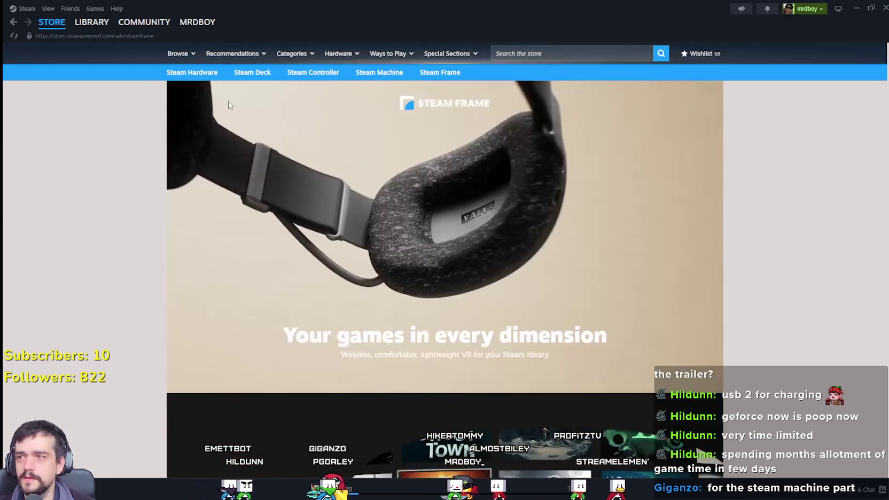
# Open the Steam Hardware page and start its announcement video in the pop-up player
pyautogui.click(192, 78)
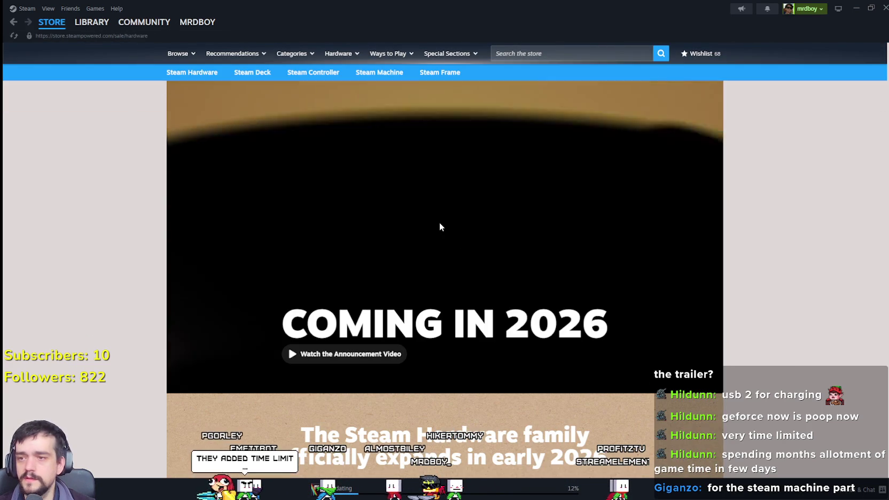
pyautogui.click(342, 357)
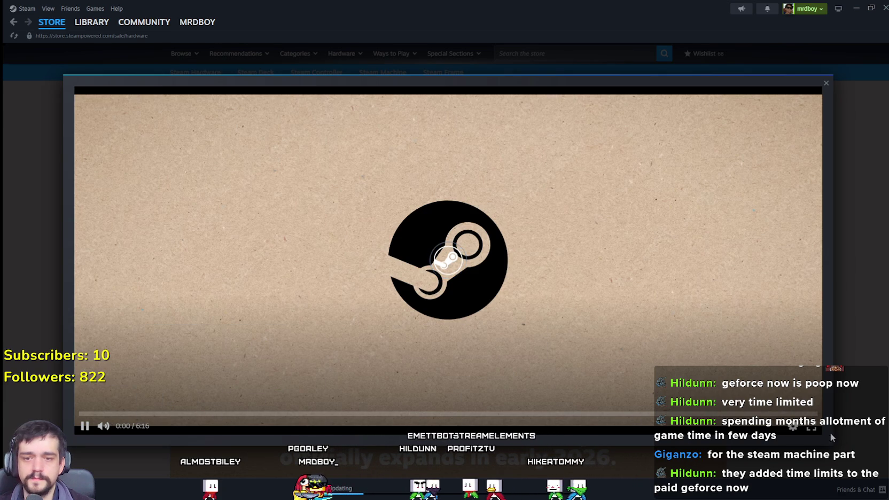
pyautogui.click(798, 433)
# Skip the announcement video ahead to about 0:32, then to 2:08, and resume playback
pyautogui.click(799, 433)
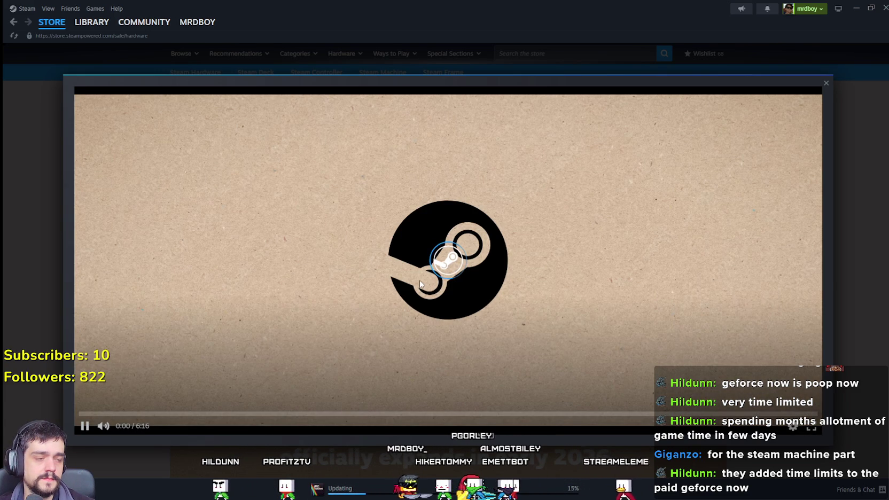
pyautogui.moveTo(411, 273)
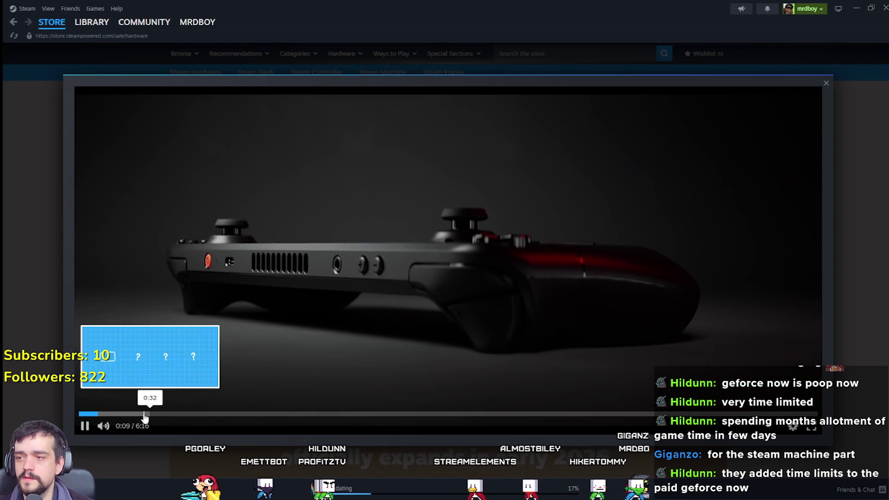
pyautogui.click(143, 414)
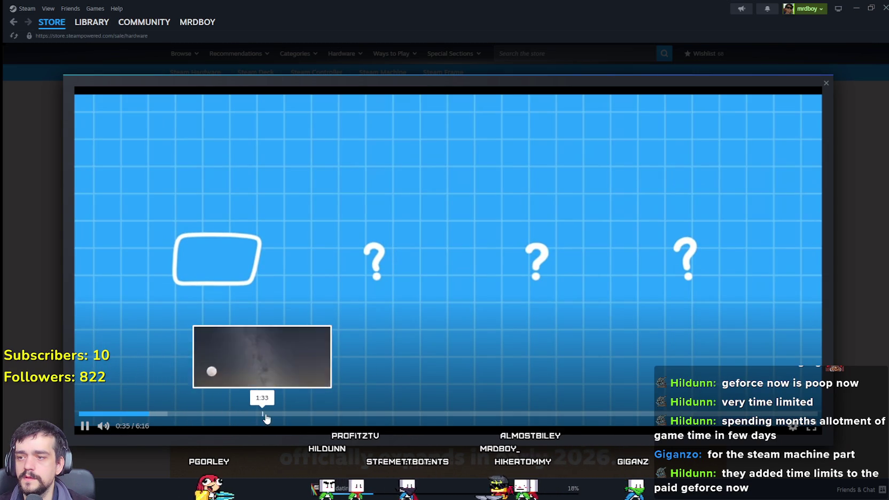
pyautogui.click(331, 415)
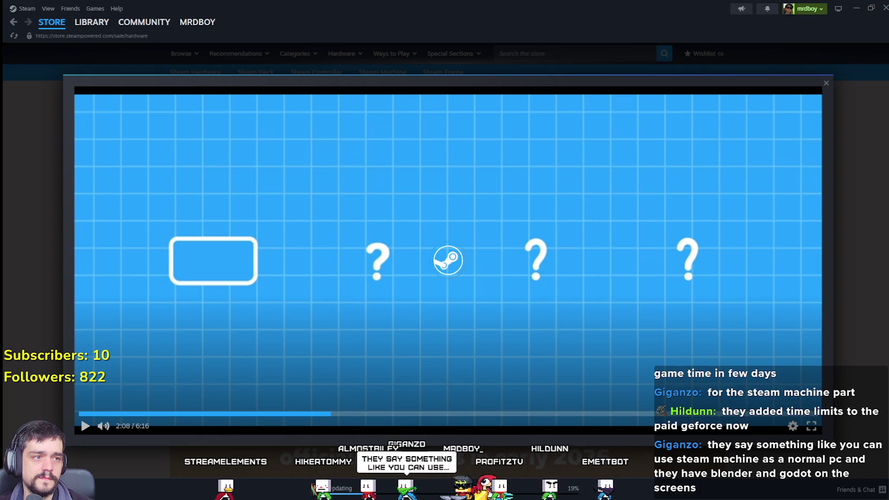
pyautogui.press('space')
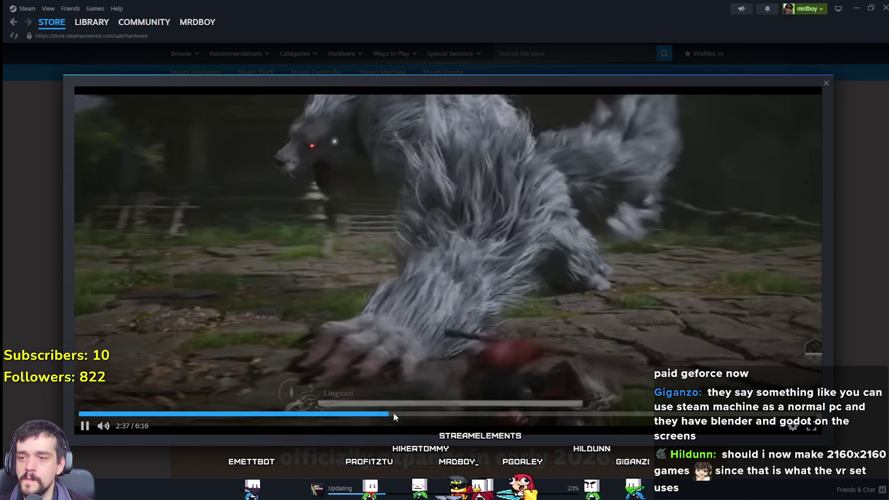
pyautogui.click(402, 289)
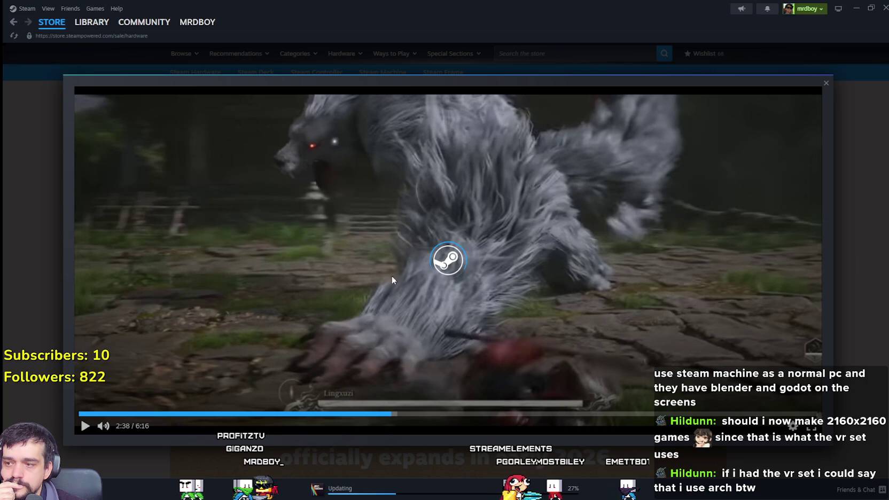
pyautogui.click(84, 425)
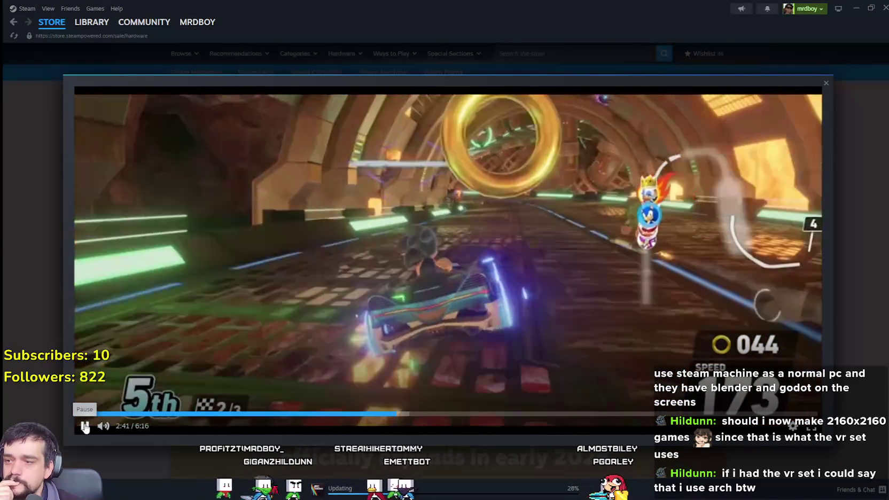
# Mute and unmute the video, then start a screen snip of it paused at 3:07
pyautogui.click(95, 426)
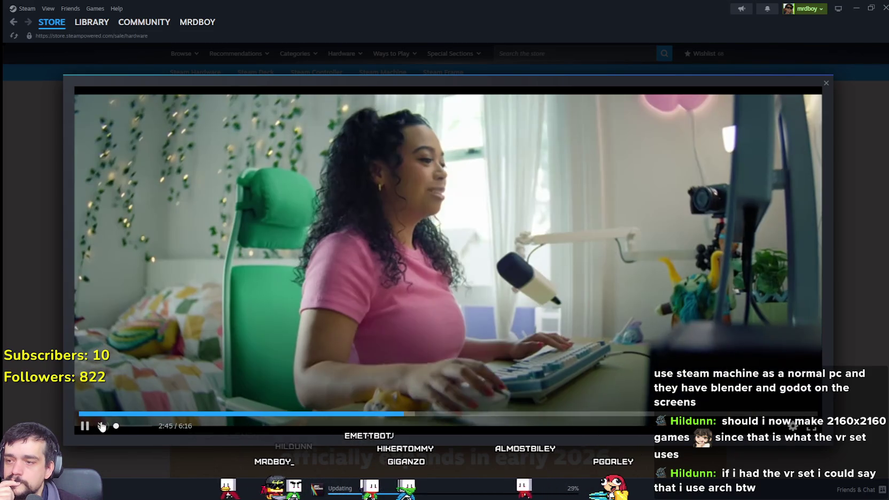
pyautogui.click(101, 426)
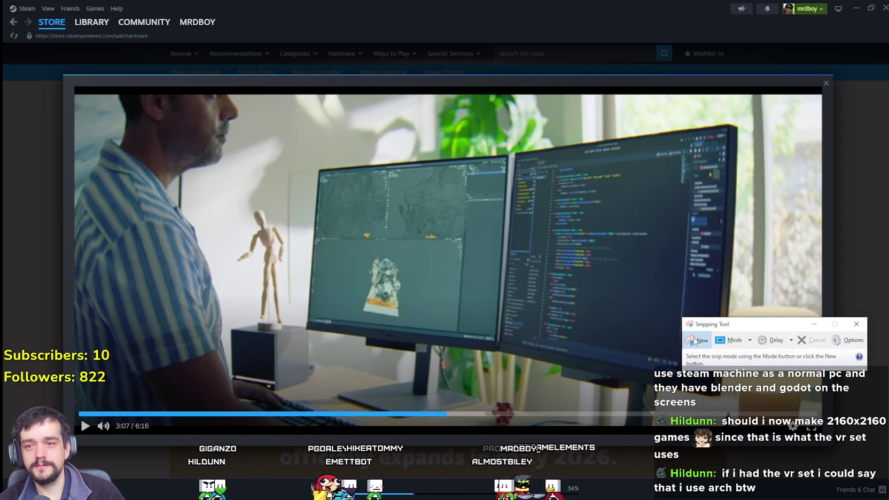
pyautogui.click(694, 341)
# Snip the right-hand code monitor, paste it into Paint and zoom in on it
pyautogui.moveTo(520, 299); pyautogui.dragTo(745, 407)
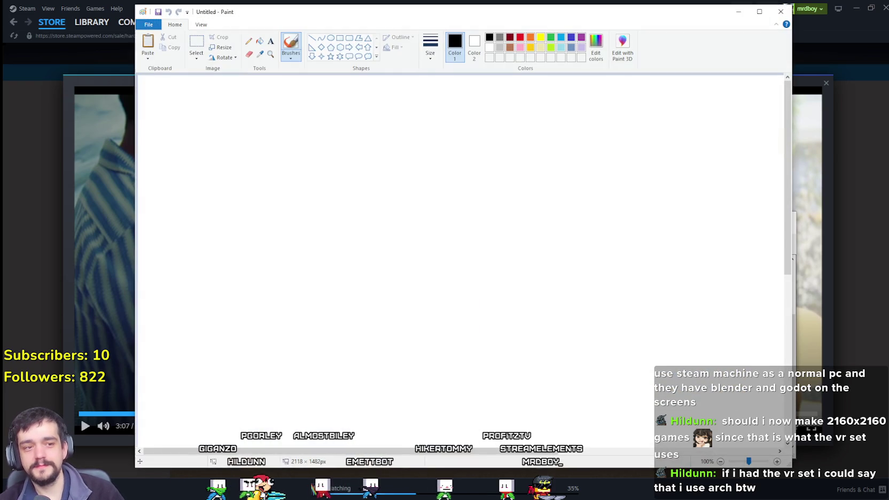
pyautogui.hotkey('ctrl', 'v')
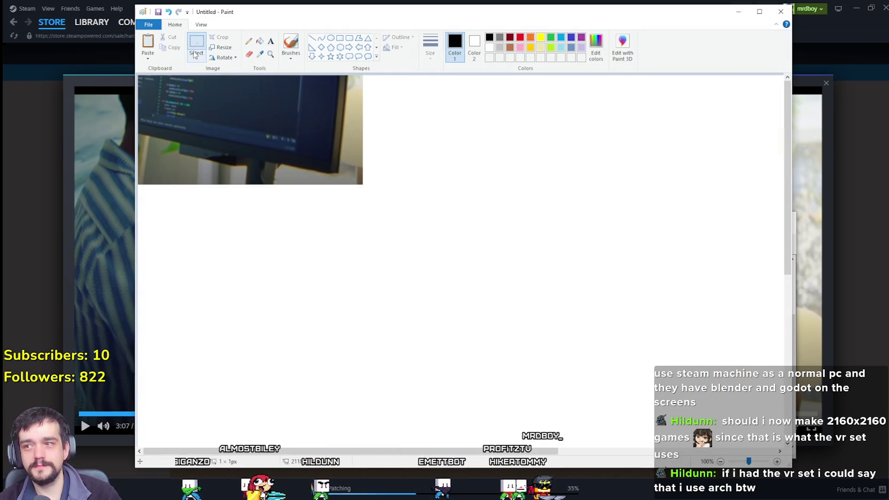
pyautogui.click(194, 25)
pyautogui.click(146, 45)
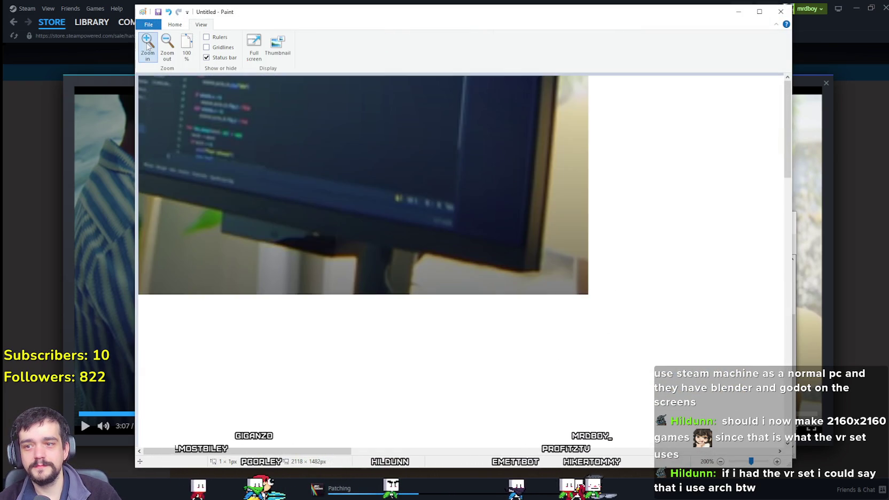
pyautogui.click(147, 46)
pyautogui.click(147, 45)
pyautogui.click(147, 46)
pyautogui.click(147, 46)
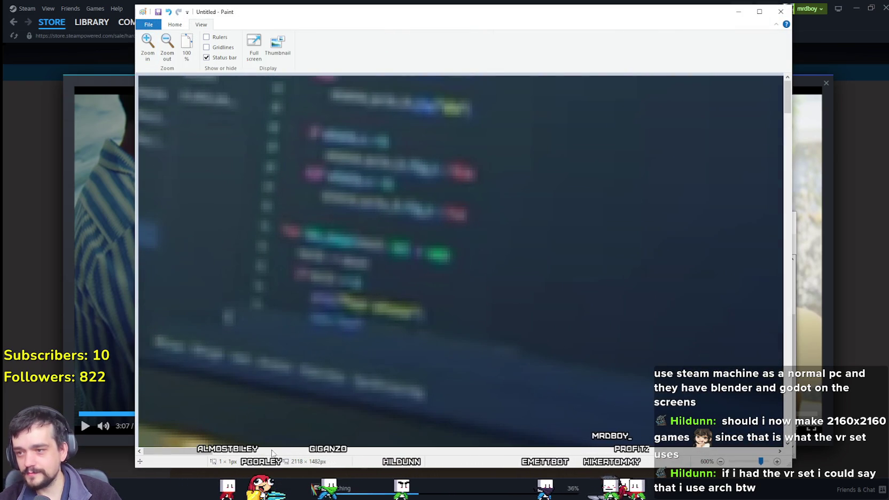
# Adjust the view and draw a thick black rectangle around the monitor screen
pyautogui.moveTo(197, 452); pyautogui.dragTo(256, 452)
pyautogui.scroll(-3, 346, 371)
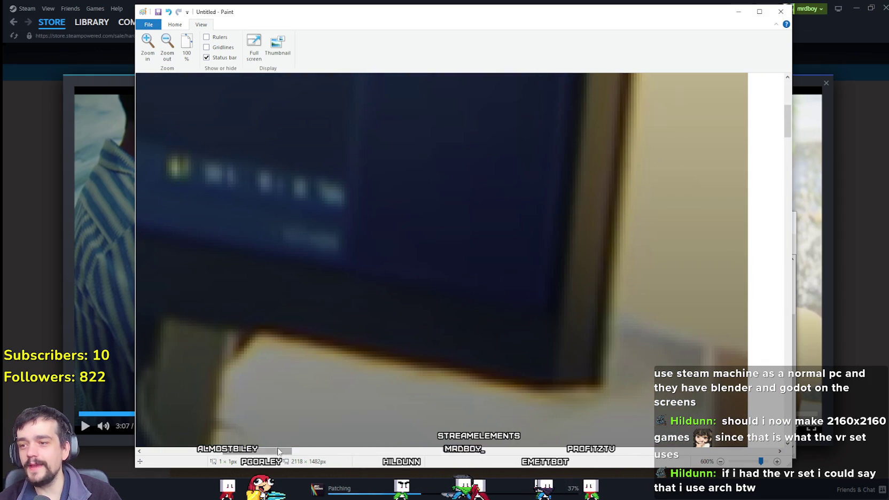
pyautogui.moveTo(280, 447); pyautogui.dragTo(272, 446)
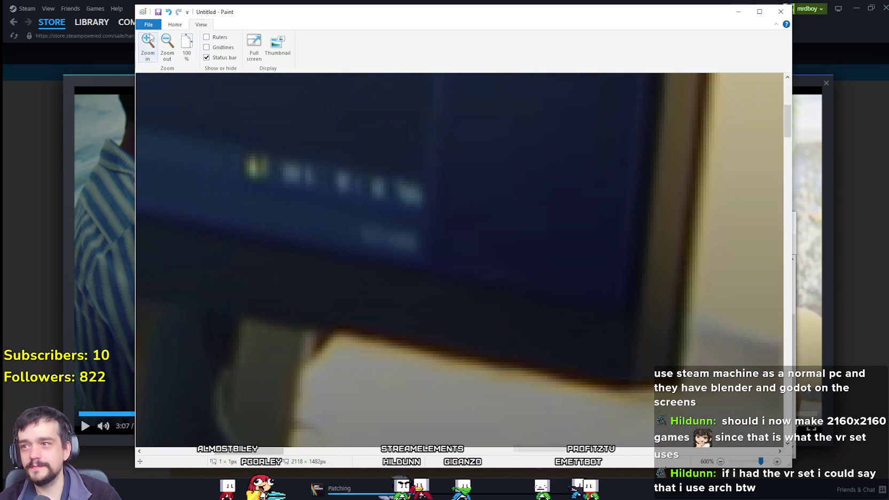
pyautogui.click(172, 24)
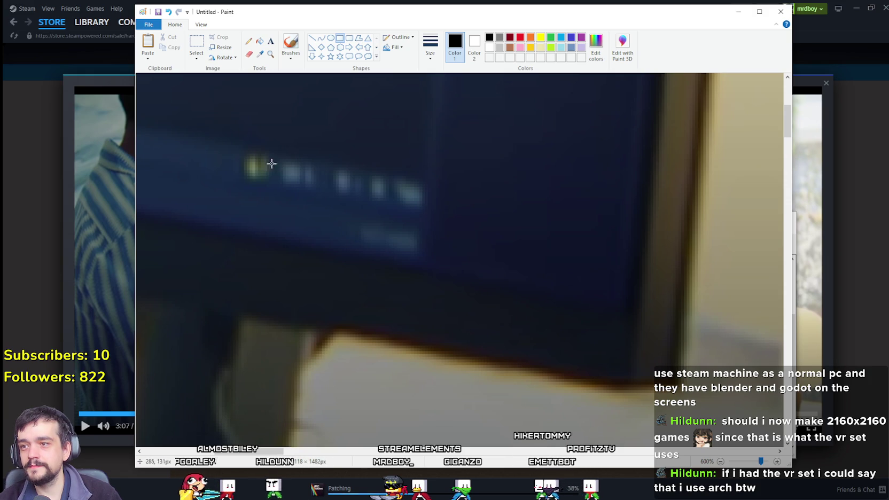
pyautogui.moveTo(196, 103)
pyautogui.mouseDown()
pyautogui.moveTo(487, 334)
pyautogui.moveTo(568, 343)
pyautogui.mouseUp()
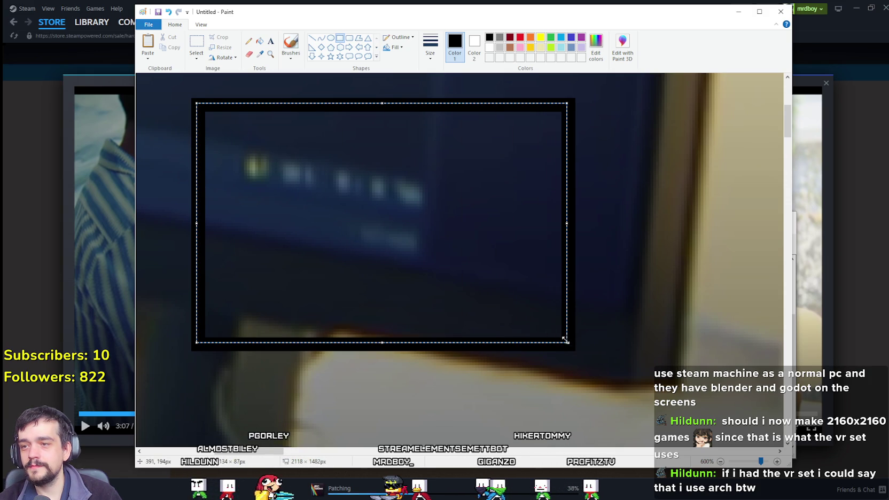
# Draw a red diagonal line from the monitor screen toward the upper right
pyautogui.click(653, 259)
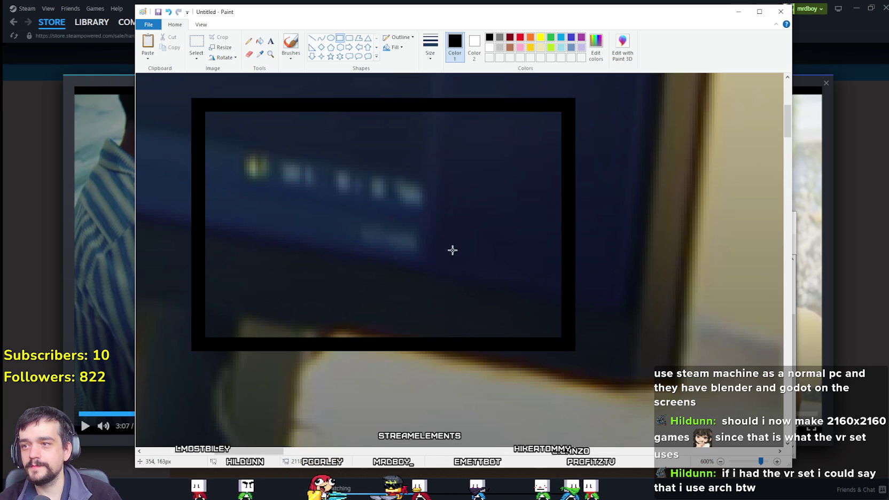
pyautogui.click(520, 37)
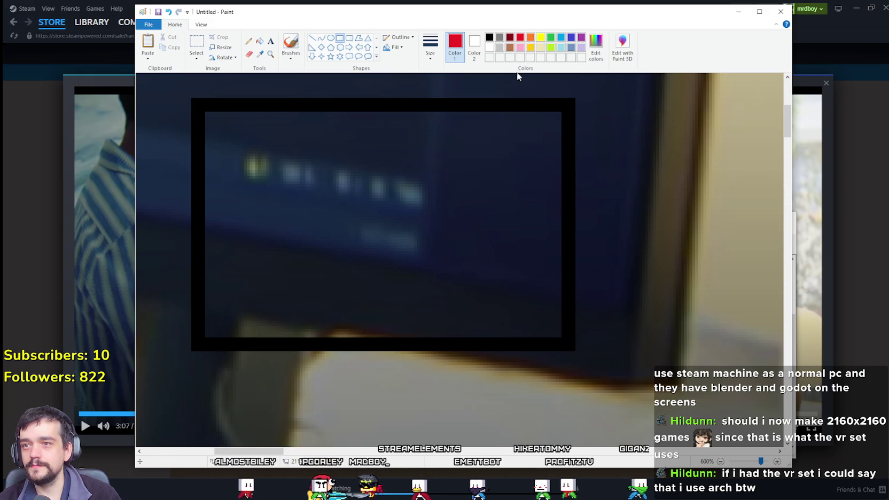
pyautogui.click(312, 37)
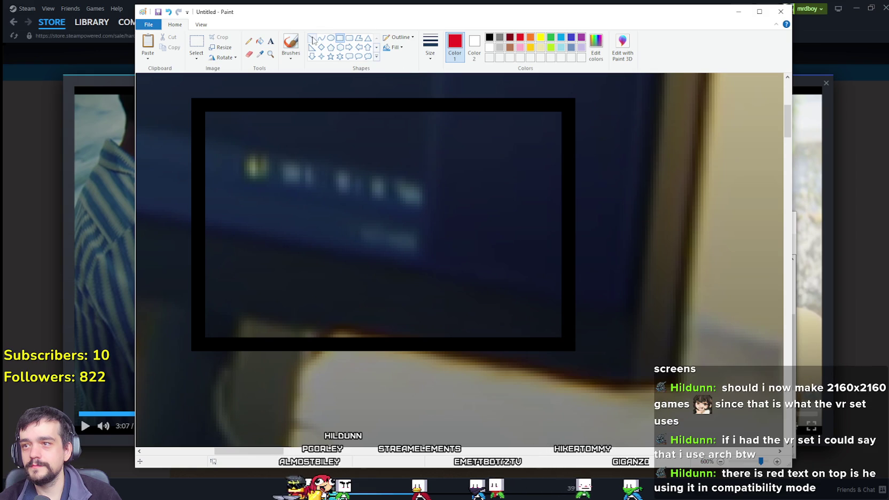
pyautogui.moveTo(653, 119)
pyautogui.mouseDown()
pyautogui.moveTo(508, 169)
pyautogui.moveTo(430, 226)
pyautogui.mouseUp()
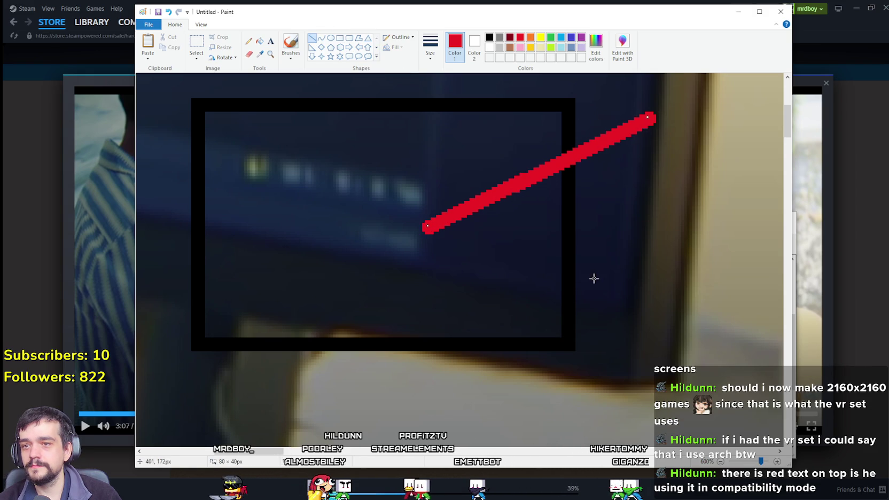
pyautogui.click(271, 41)
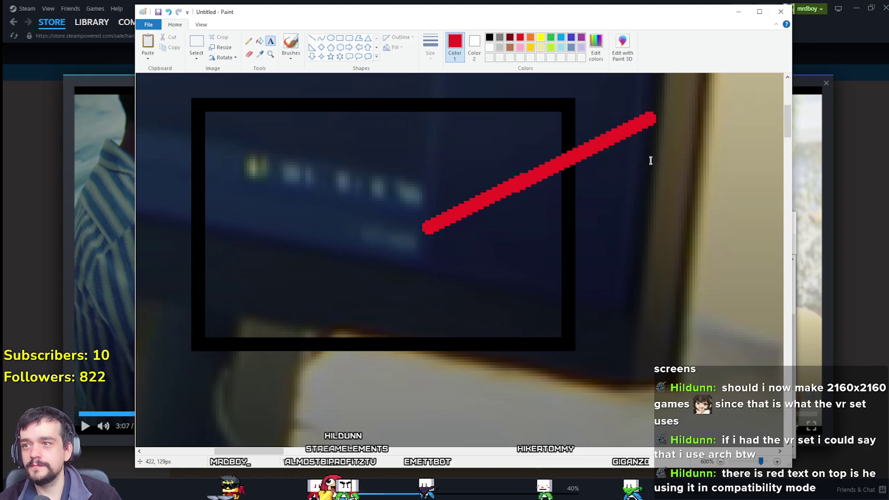
# Add red text 'Godot' and 'v4.2' beside the rectangle, then close Paint
pyautogui.click(619, 212)
pyautogui.write('Go')
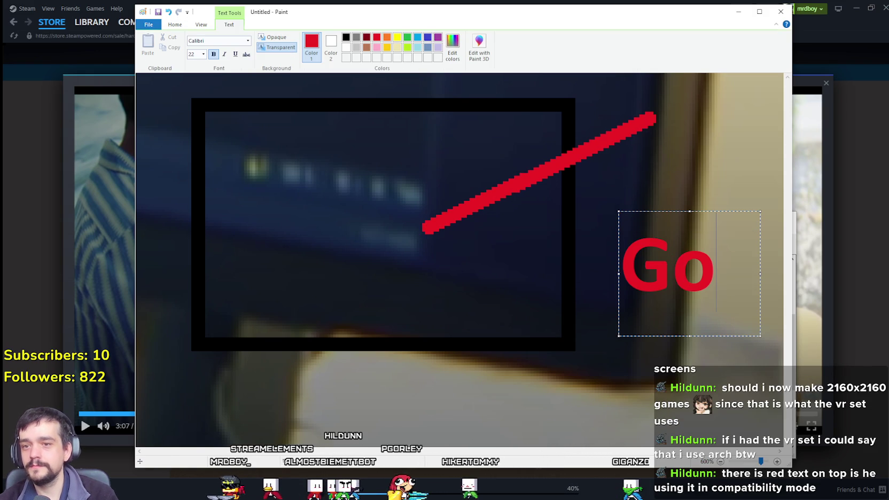
pyautogui.press('Return')
pyautogui.write('dot')
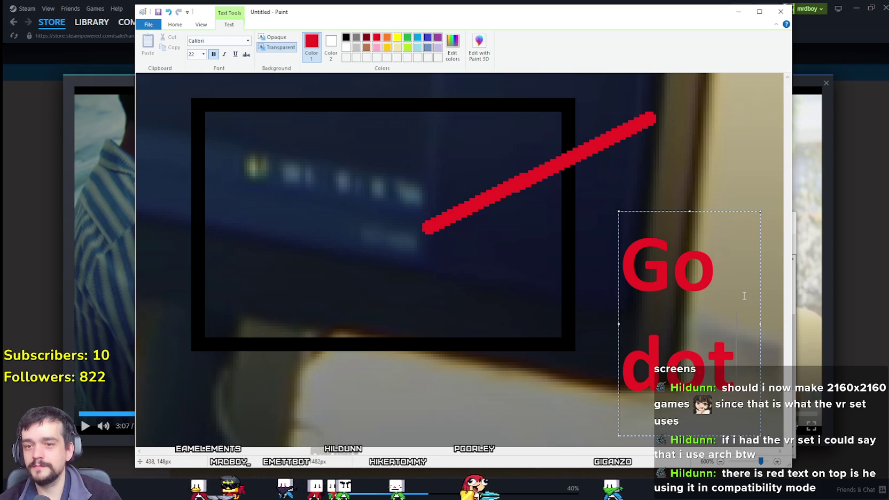
pyautogui.moveTo(760, 303); pyautogui.dragTo(783, 302)
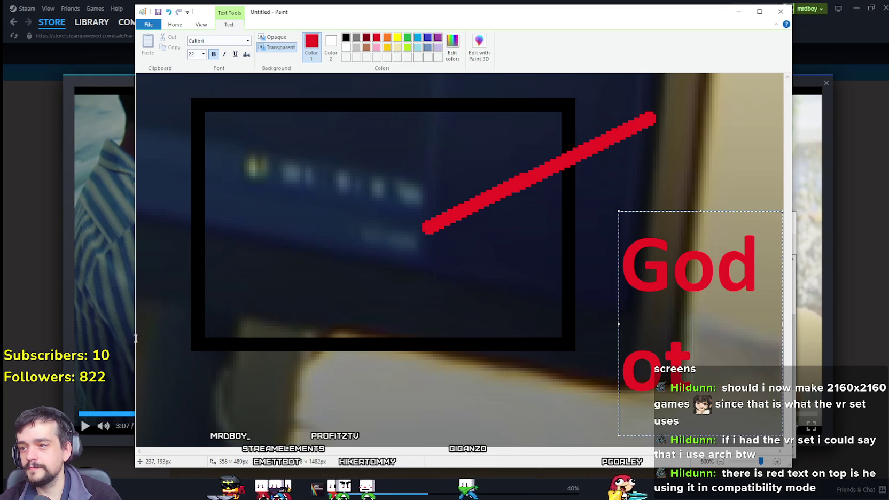
pyautogui.moveTo(136, 338); pyautogui.dragTo(4, 338)
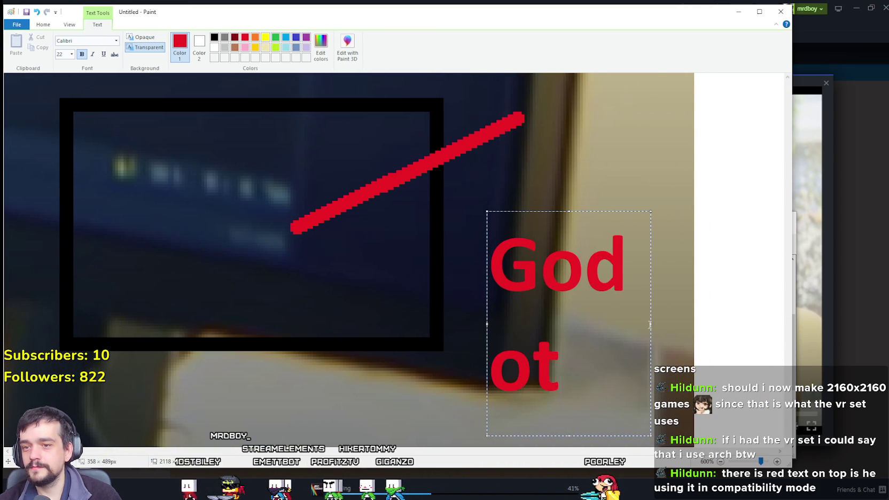
pyautogui.moveTo(651, 325); pyautogui.dragTo(734, 307)
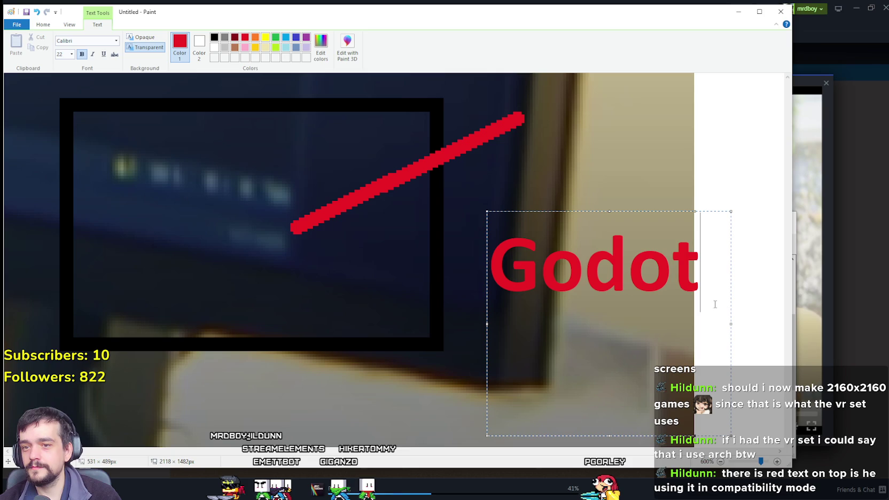
pyautogui.press('Return')
pyautogui.write('v4.')
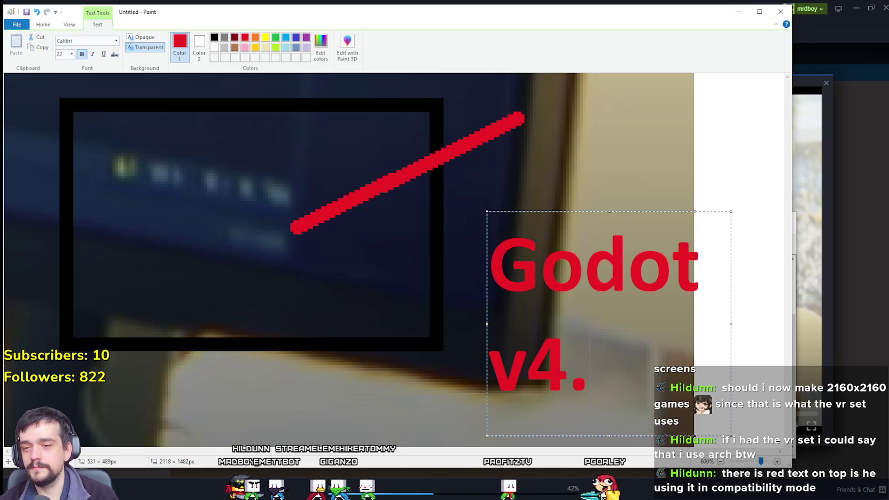
pyautogui.write('2')
pyautogui.click(356, 215)
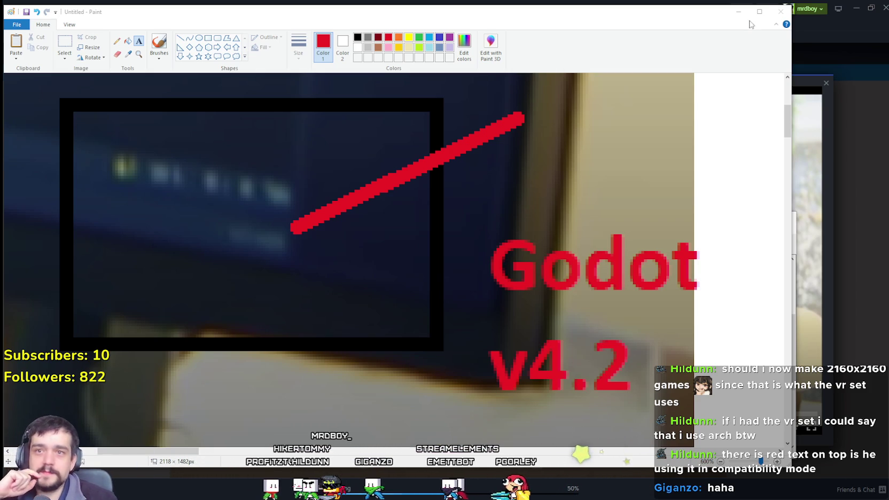
pyautogui.click(781, 12)
# Discard the Paint drawing and the snip without saving
pyautogui.click(413, 247)
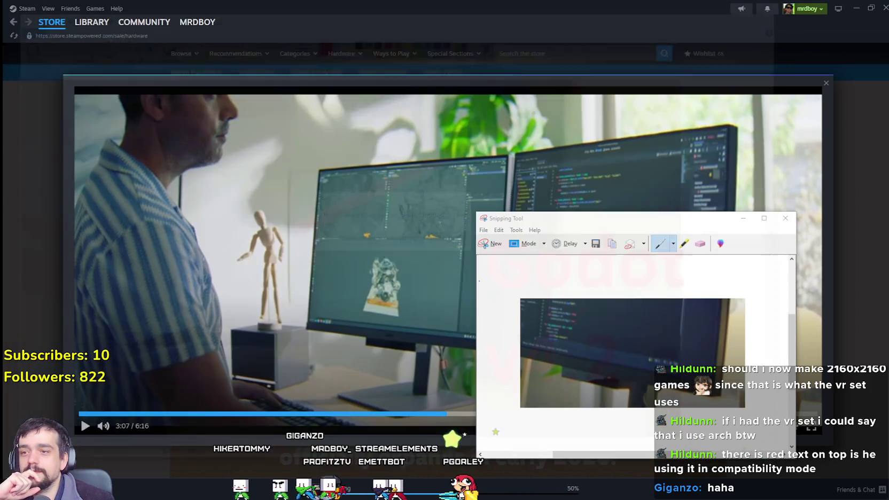
pyautogui.click(785, 218)
pyautogui.click(672, 346)
# Close the announcement video, go to Downloads, and minimise Steam to show the game
pyautogui.click(405, 311)
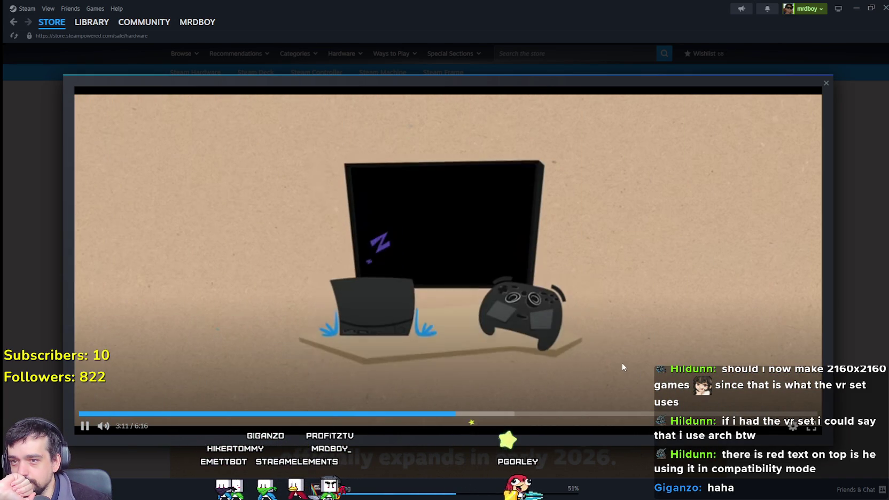
pyautogui.click(818, 322)
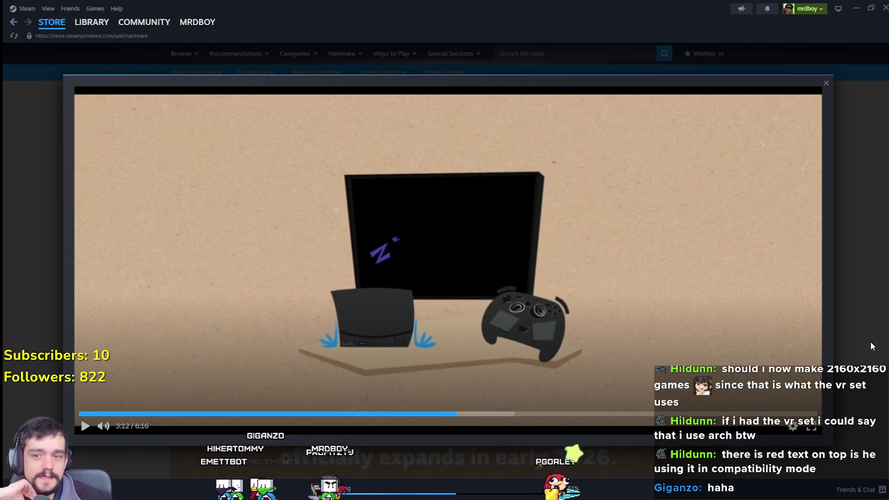
pyautogui.click(871, 346)
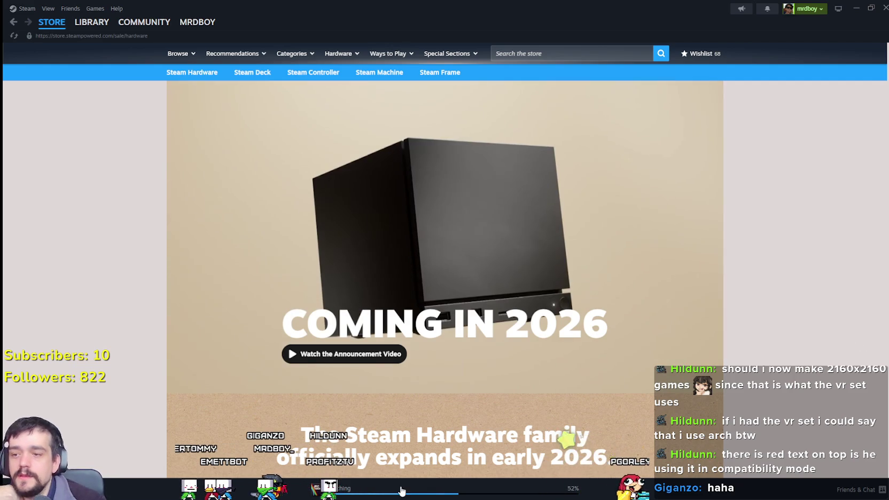
pyautogui.click(401, 490)
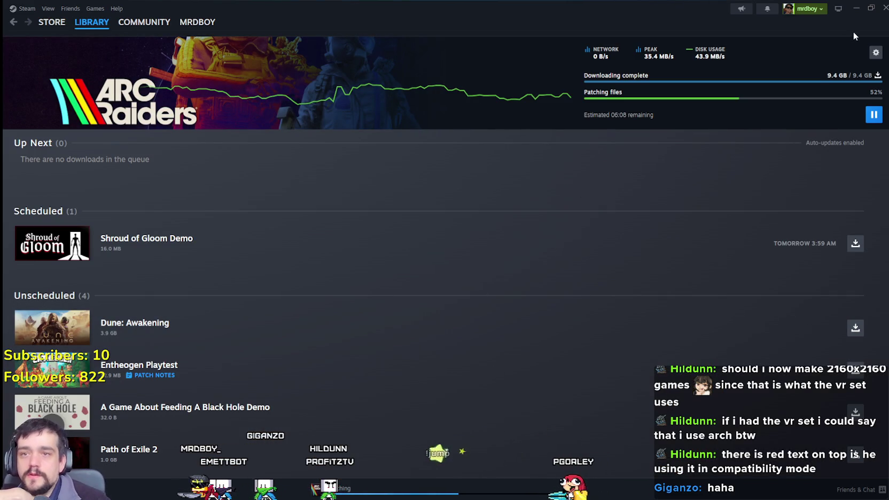
pyautogui.click(886, 7)
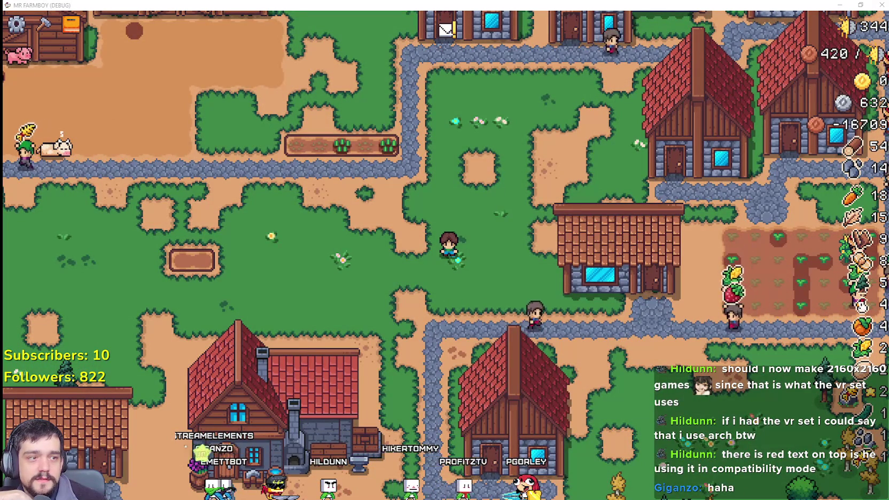
# Bring the GeForce NOW pricing page in front of the game and maximize the browser
pyautogui.hotkey('alt', 'Tab')
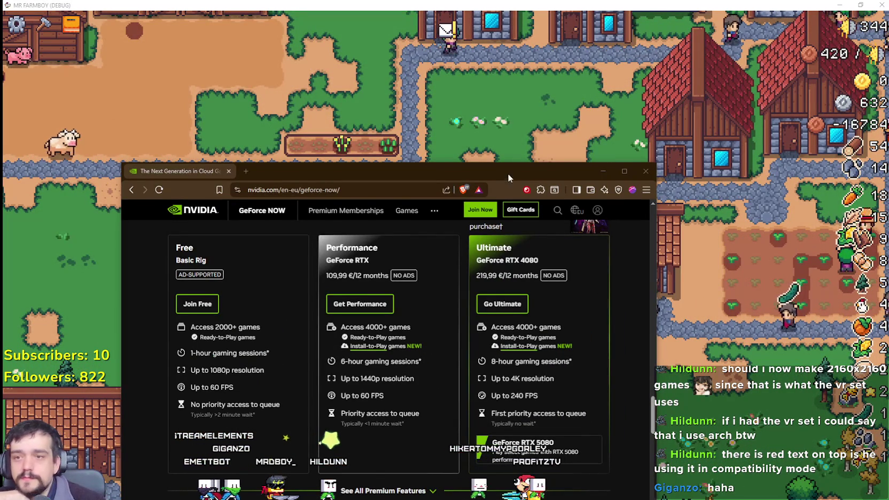
pyautogui.moveTo(508, 173); pyautogui.dragTo(559, 64)
pyautogui.click(675, 62)
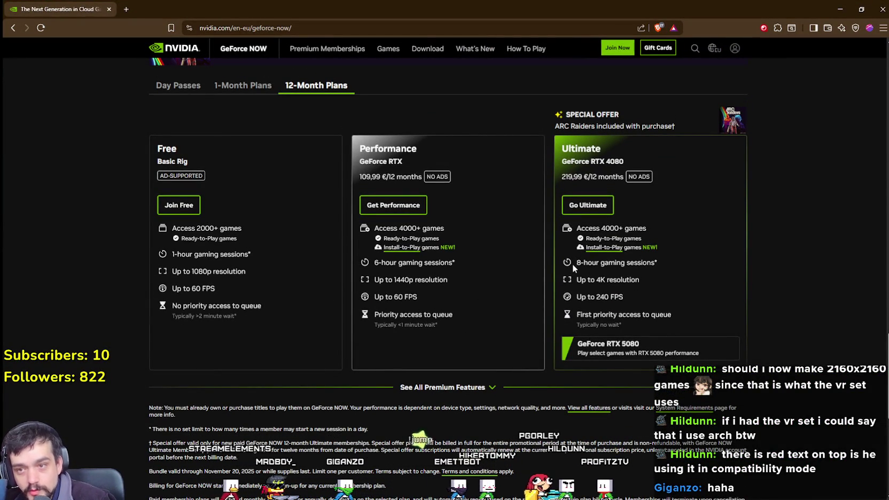
# Highlight the 8-hour and 6-hour session lines on the 12-month plans, then show 1-month prices
pyautogui.moveTo(574, 263); pyautogui.dragTo(653, 261)
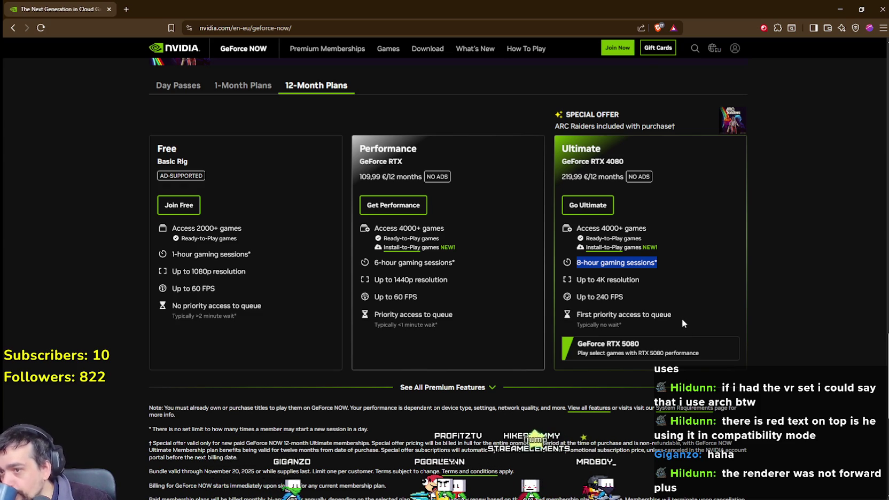
pyautogui.moveTo(374, 262); pyautogui.dragTo(468, 272)
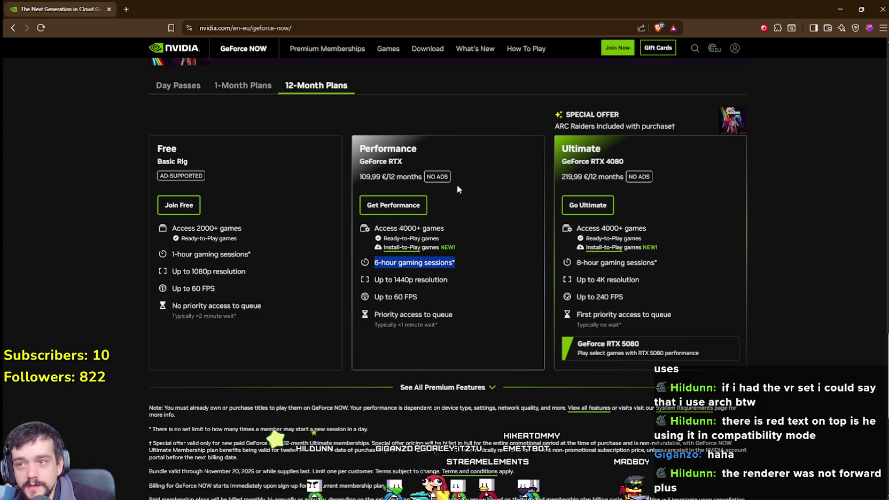
pyautogui.moveTo(420, 176); pyautogui.dragTo(413, 236)
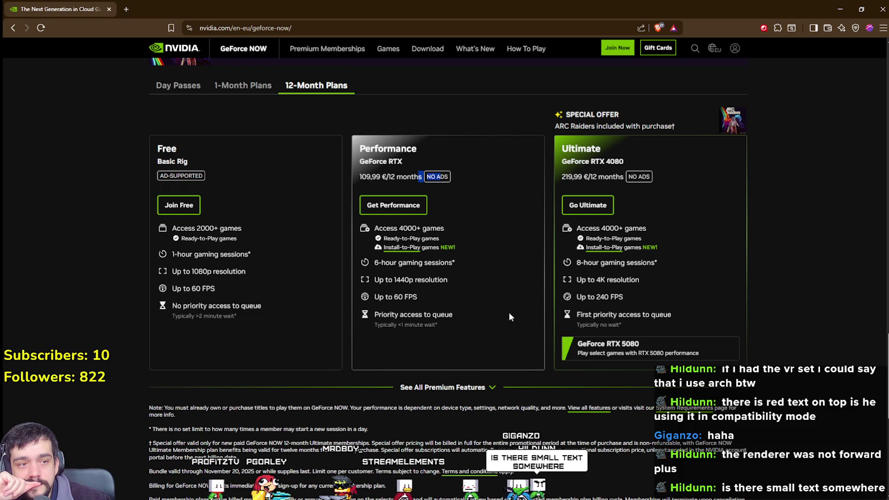
pyautogui.scroll(-1, 509, 317)
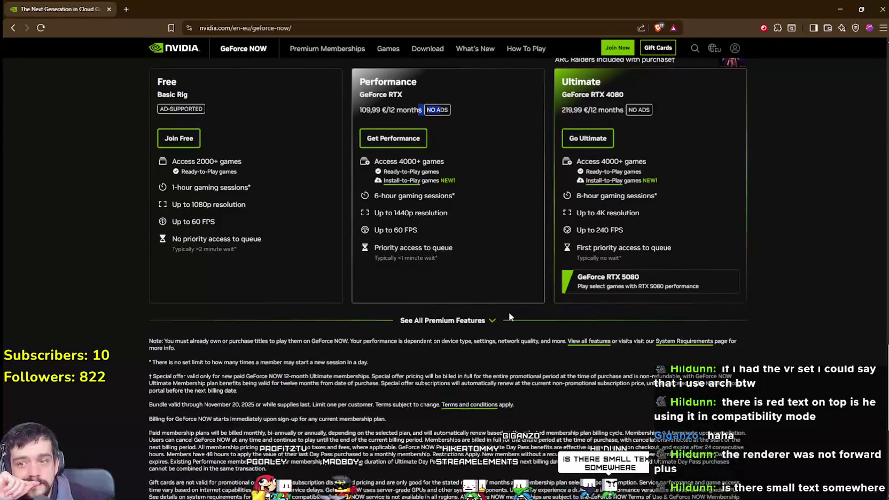
pyautogui.scroll(1, 509, 317)
pyautogui.click(660, 353)
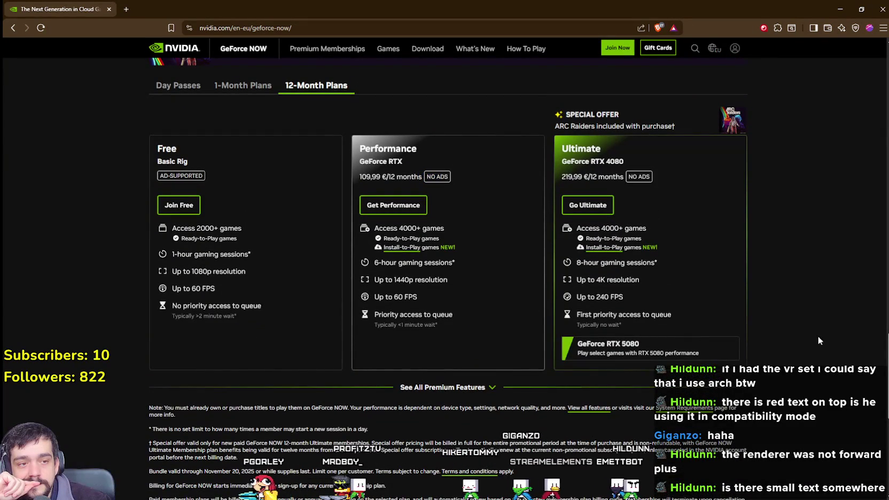
pyautogui.scroll(2, 788, 398)
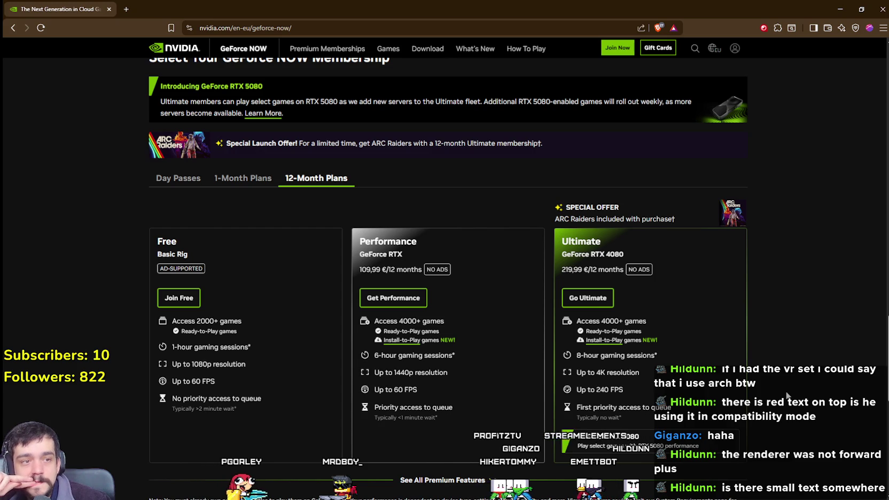
pyautogui.scroll(-1, 788, 396)
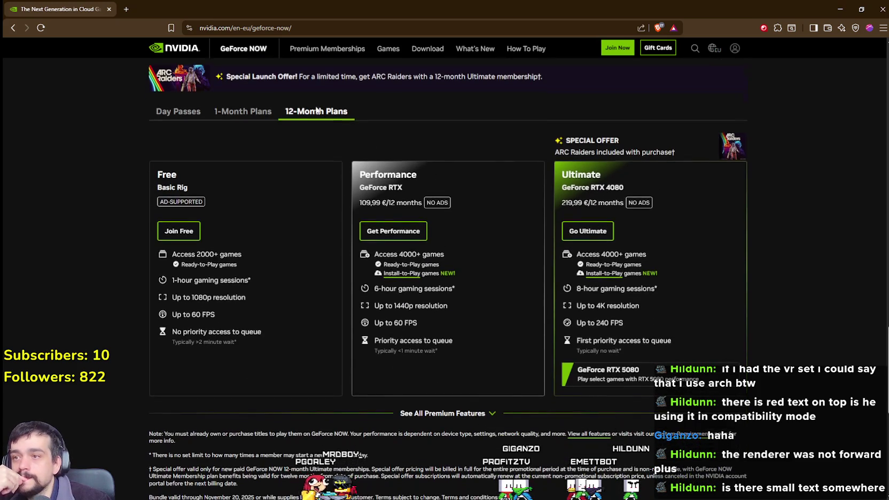
pyautogui.click(257, 112)
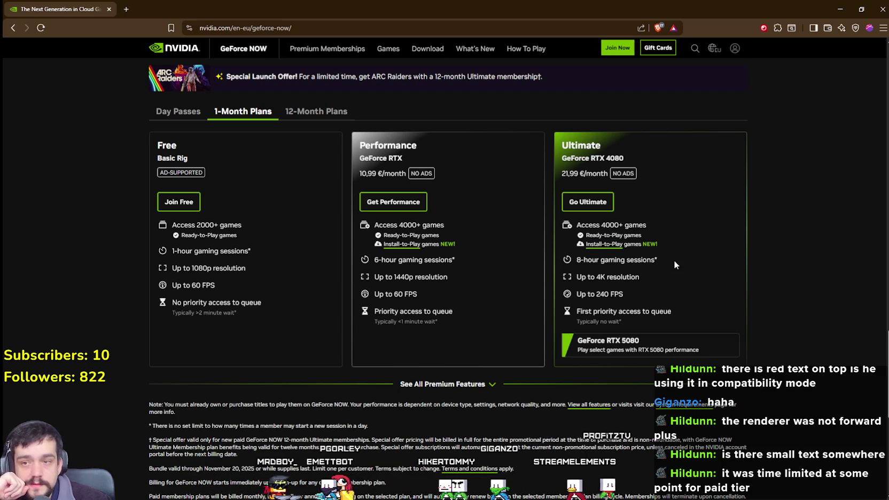
# Highlight Ultimate's 8-hour gaming sessions line in the 1-Month Plans
pyautogui.moveTo(658, 260)
pyautogui.mouseDown()
pyautogui.moveTo(374, 261)
pyautogui.moveTo(517, 258)
pyautogui.mouseUp()
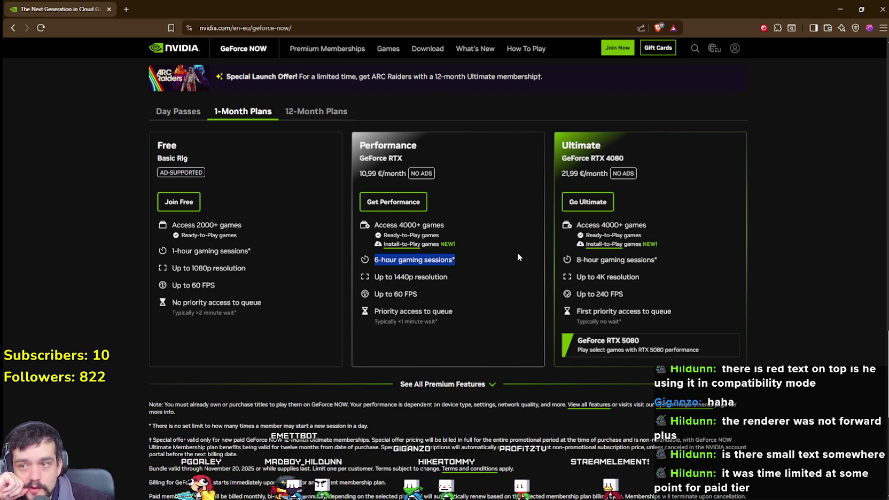
pyautogui.moveTo(577, 260); pyautogui.dragTo(679, 258)
pyautogui.click(682, 257)
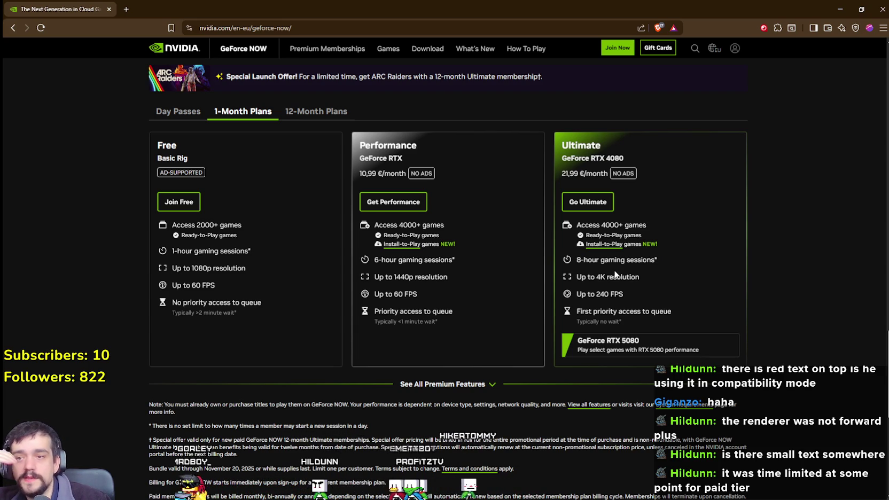
pyautogui.moveTo(576, 260); pyautogui.dragTo(679, 260)
pyautogui.click(666, 289)
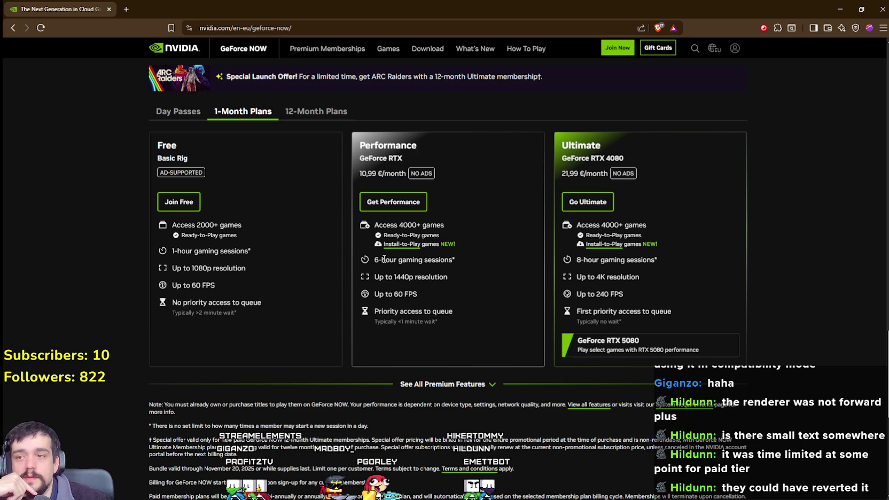
# Highlight Performance's 6-hour gaming sessions line for comparison
pyautogui.tripleClick(480, 258)
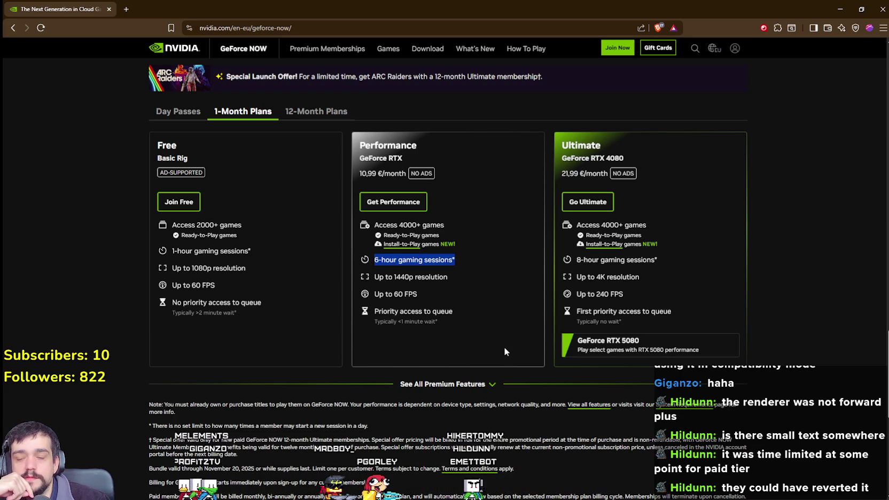
pyautogui.click(479, 278)
pyautogui.moveTo(375, 259); pyautogui.dragTo(459, 261)
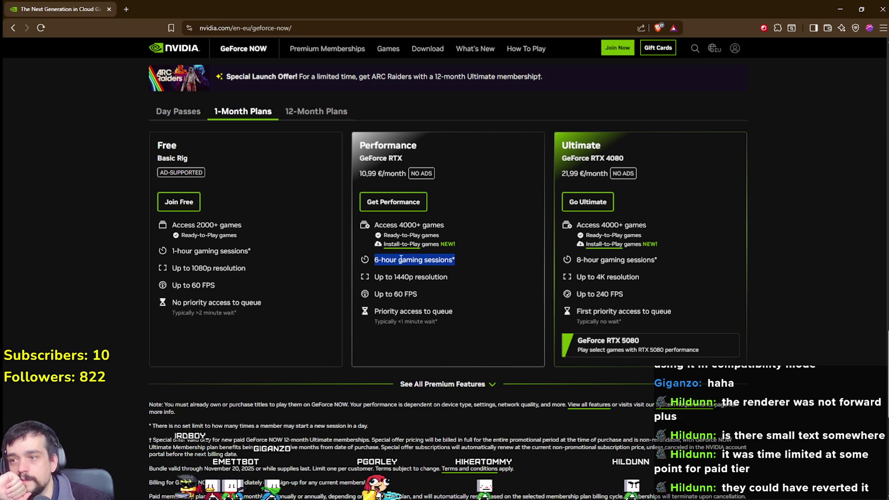
pyautogui.click(429, 269)
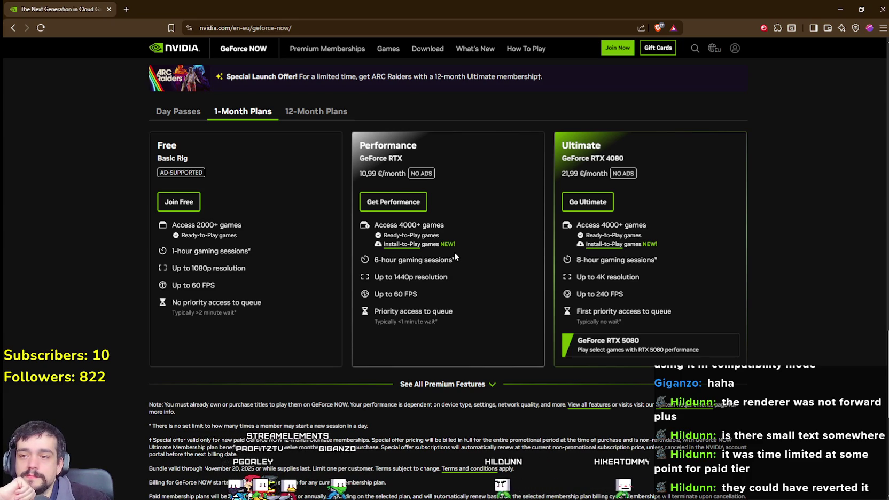
# Show the Day Passes prices on the GeForce NOW membership page
pyautogui.scroll(-3, 679, 339)
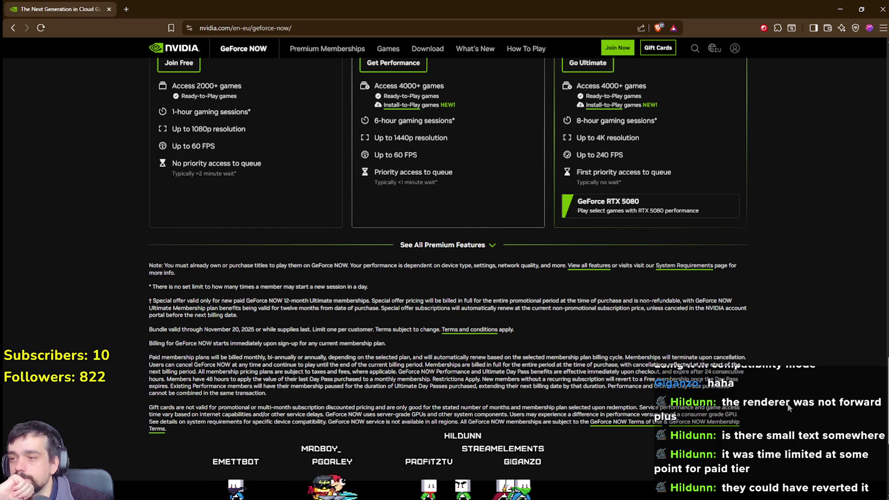
pyautogui.scroll(2, 787, 408)
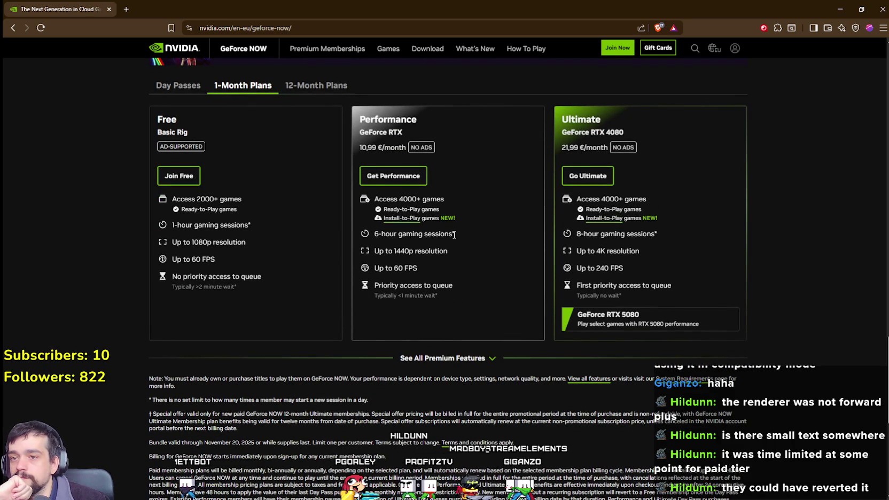
pyautogui.scroll(1, 611, 265)
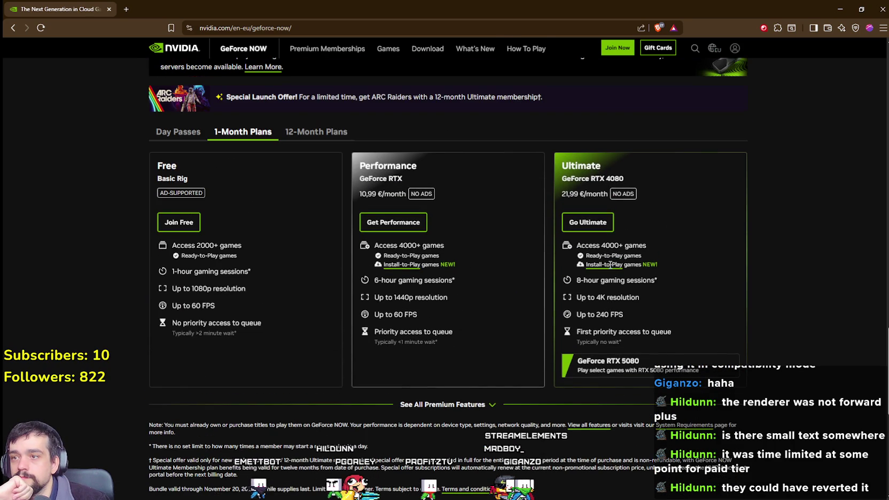
pyautogui.click(191, 134)
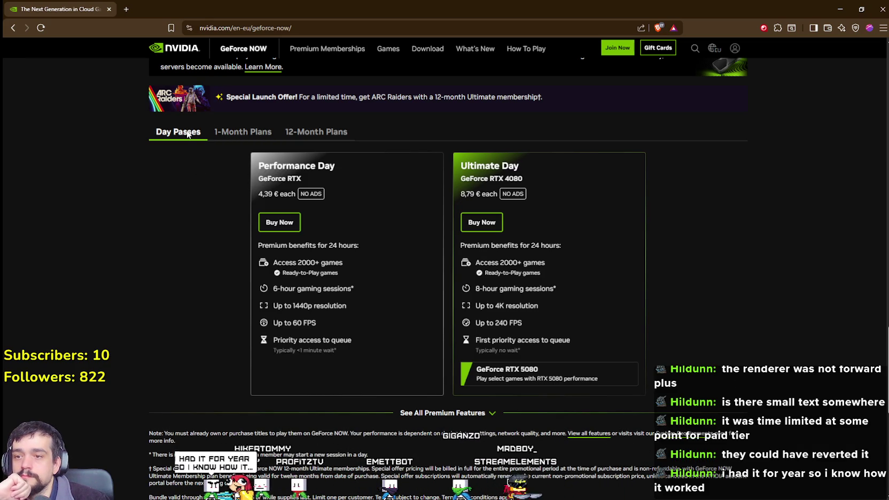
# Highlight the Ultimate Day pass details, then return to the 1-Month plan prices
pyautogui.moveTo(485, 179); pyautogui.dragTo(665, 409)
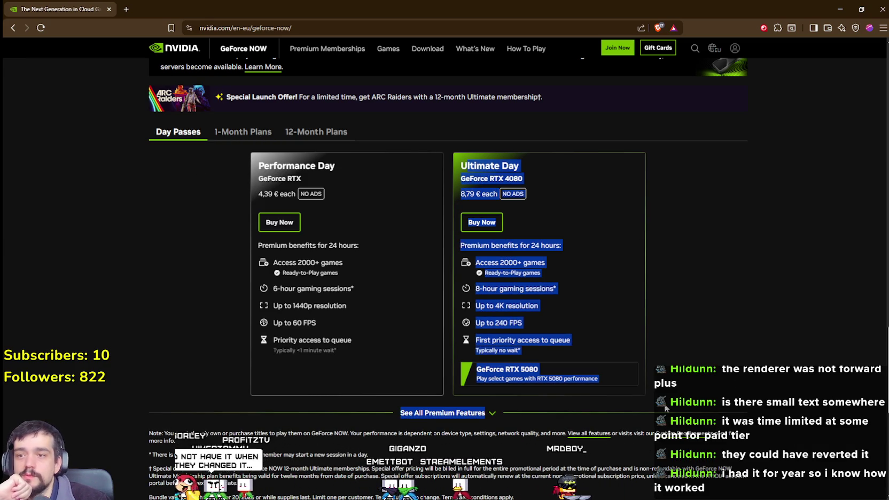
pyautogui.click(771, 357)
pyautogui.click(254, 133)
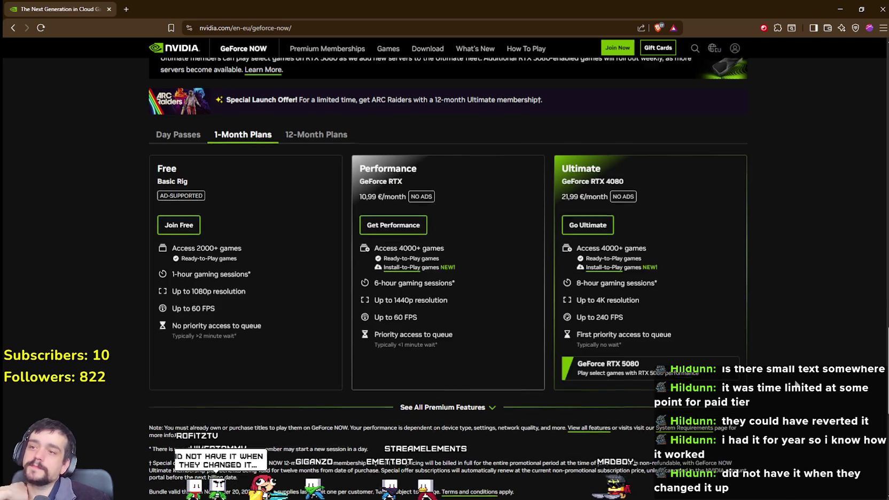
pyautogui.scroll(3, 537, 276)
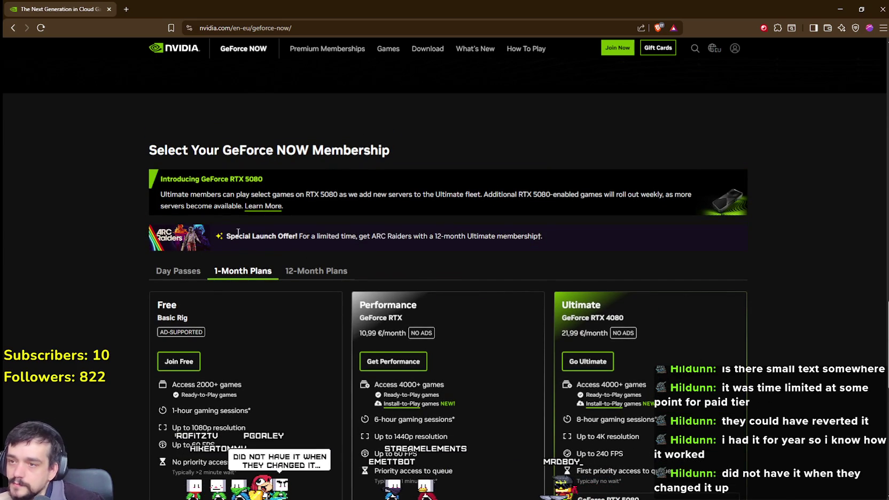
pyautogui.click(574, 243)
pyautogui.scroll(-1, 497, 244)
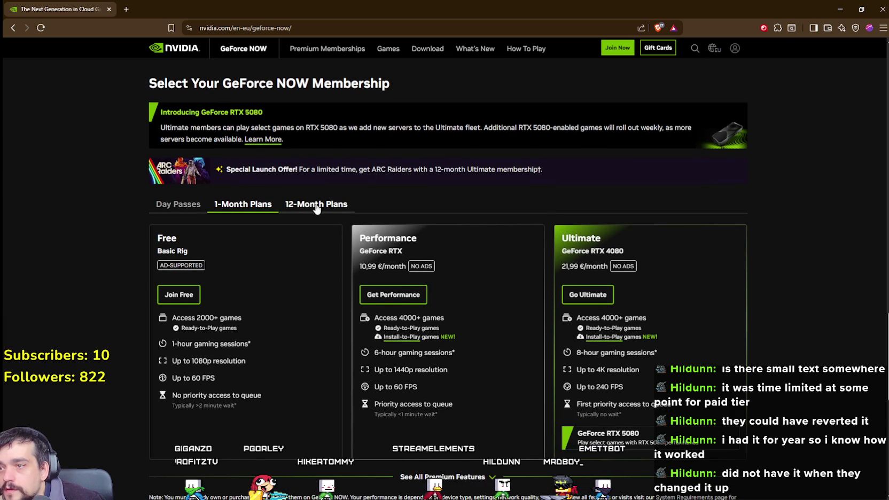
# Show the 12-Month plan prices and scroll through the fine print
pyautogui.click(317, 205)
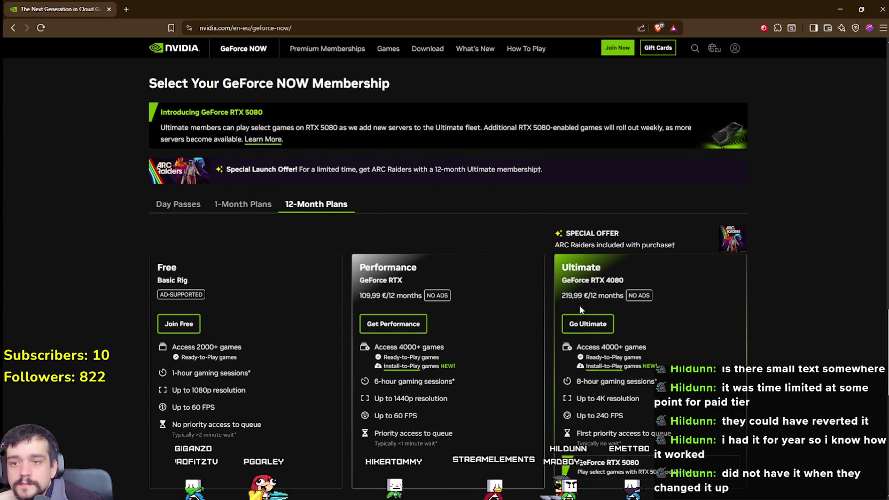
pyautogui.scroll(-5, 726, 358)
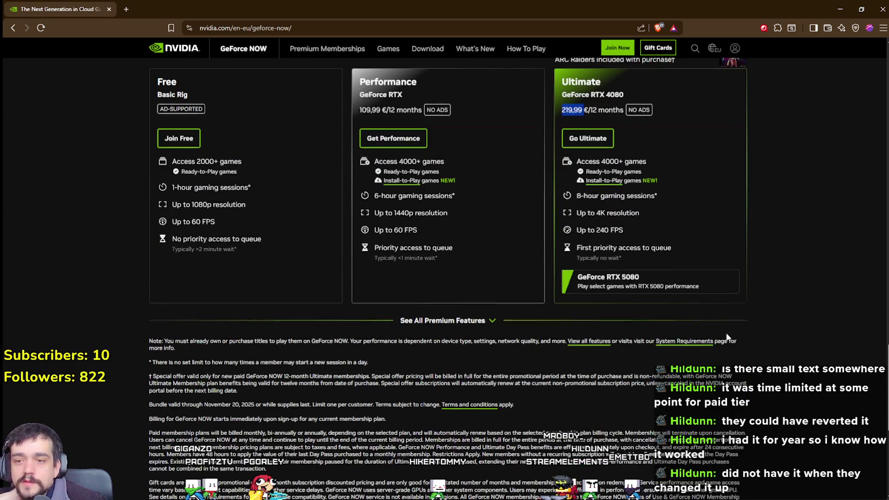
pyautogui.scroll(2, 722, 341)
pyautogui.scroll(-2, 722, 342)
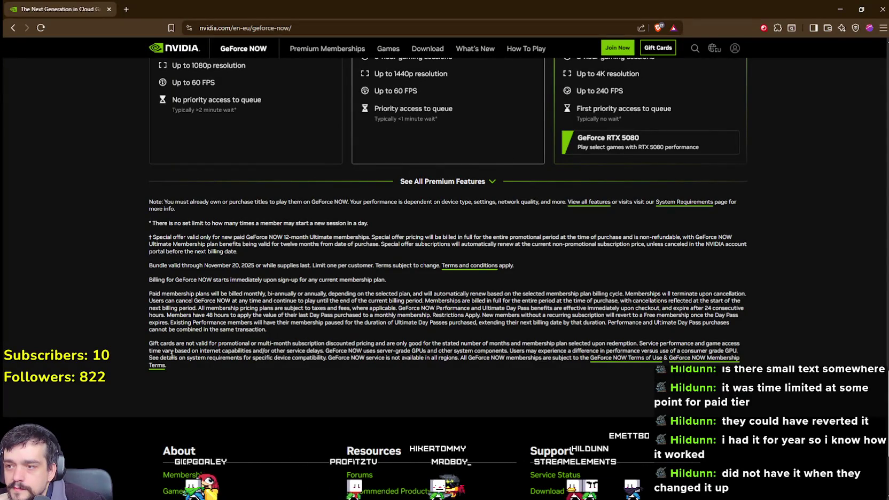
pyautogui.scroll(3, 758, 309)
pyautogui.scroll(1, 757, 309)
# Close the browser and zoom the game camera in and out over the village
pyautogui.click(876, 6)
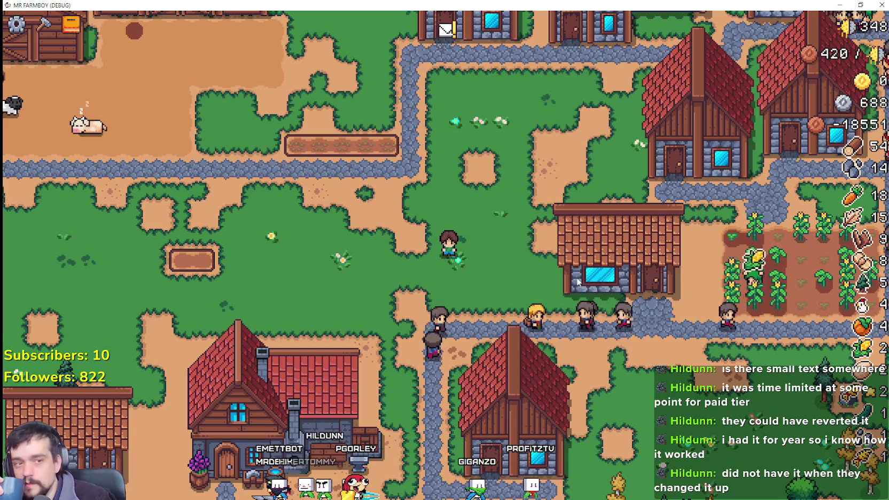
pyautogui.scroll(2, 579, 261)
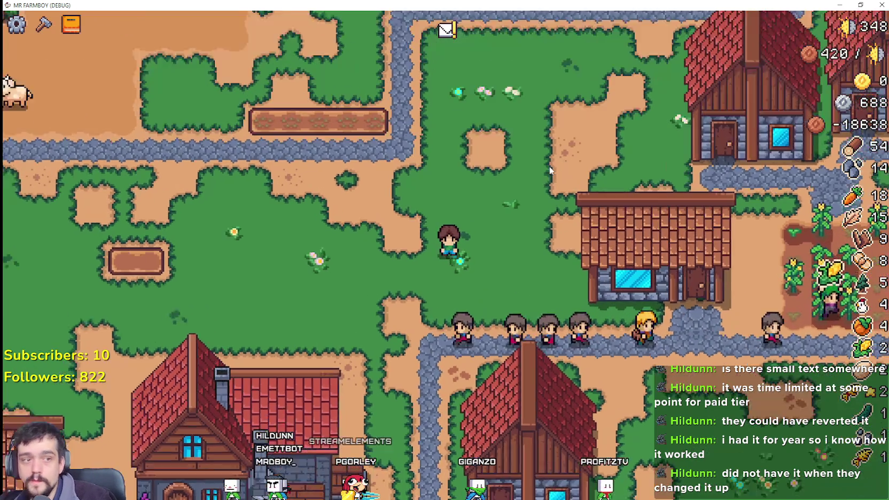
pyautogui.scroll(-1, 535, 128)
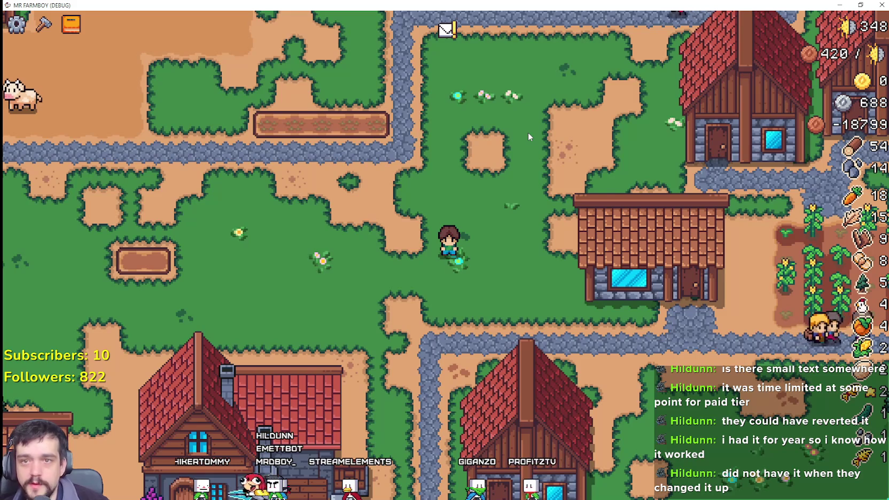
pyautogui.scroll(-3, 369, 161)
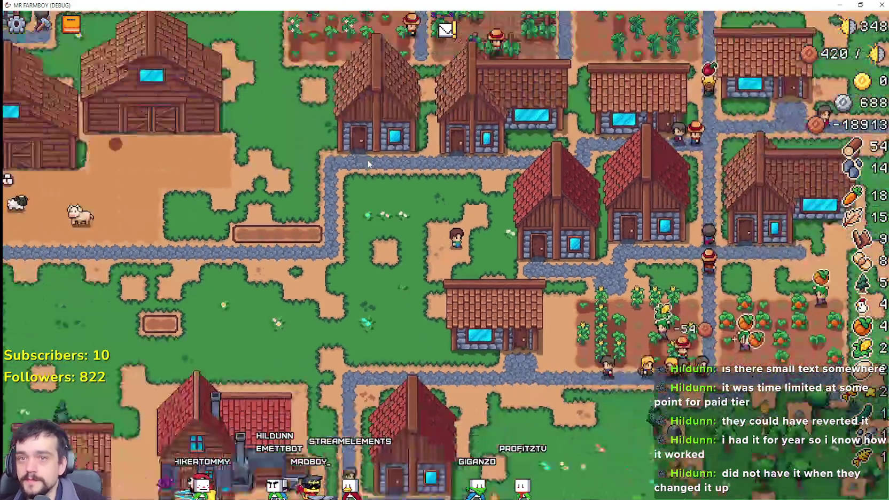
pyautogui.scroll(-2, 369, 163)
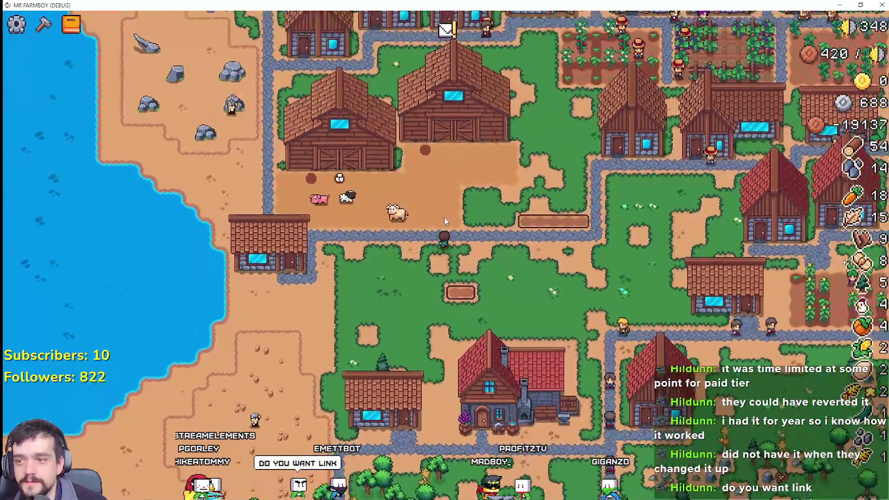
pyautogui.scroll(2, 546, 260)
pyautogui.scroll(-5, 545, 258)
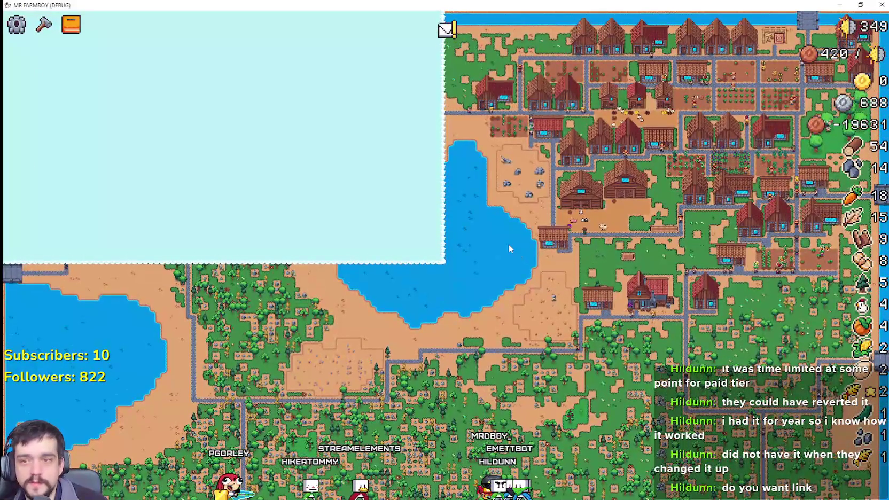
pyautogui.scroll(5, 505, 242)
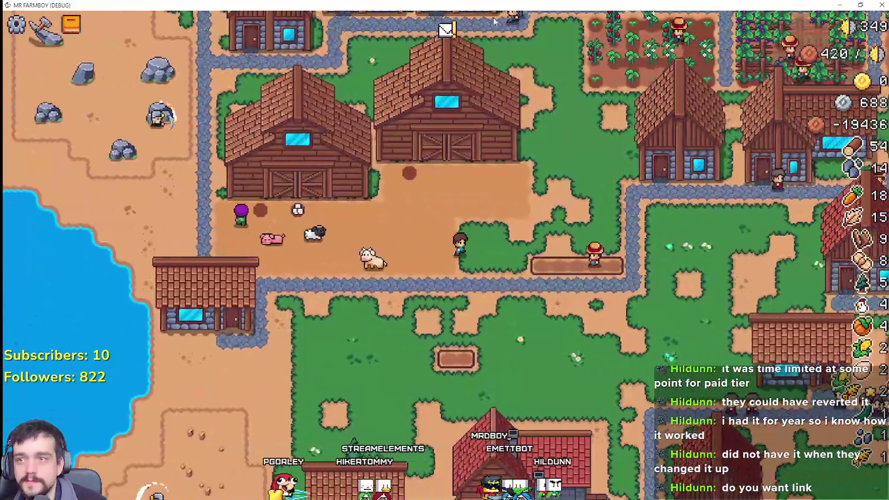
# Check the King's Request delivery inventory, then bring up the Crafting menu
pyautogui.click(447, 30)
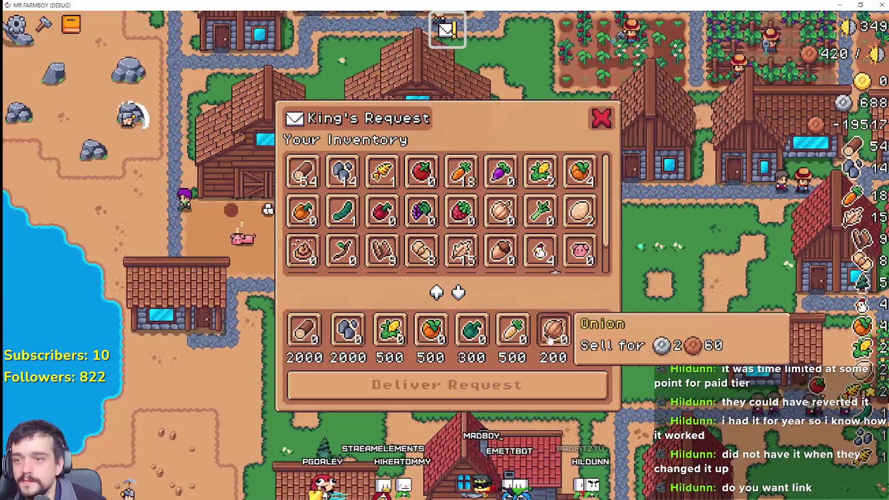
pyautogui.press('Escape')
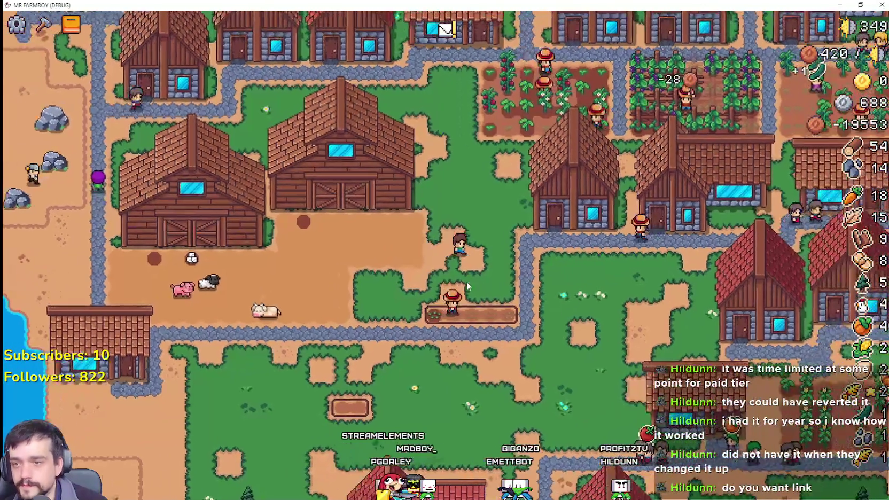
pyautogui.press('c')
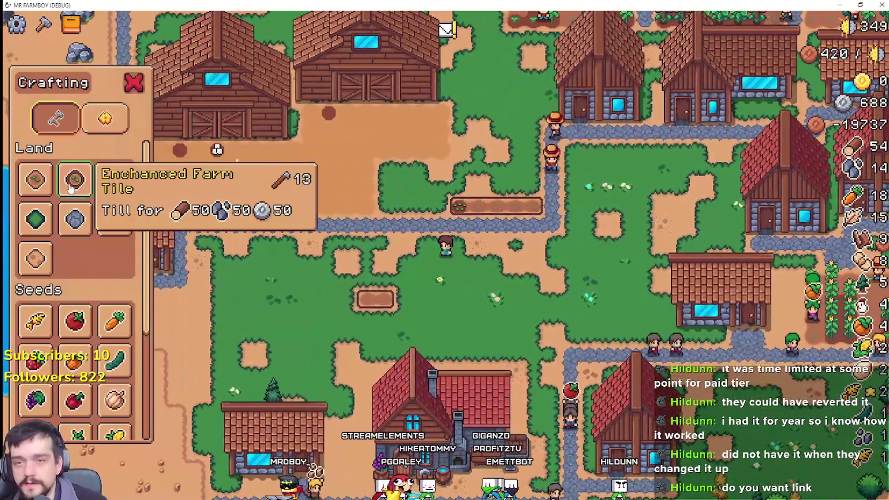
# Try placing an Enhanced Farm Tile beside the farmer, then cancel and close crafting
pyautogui.click(75, 179)
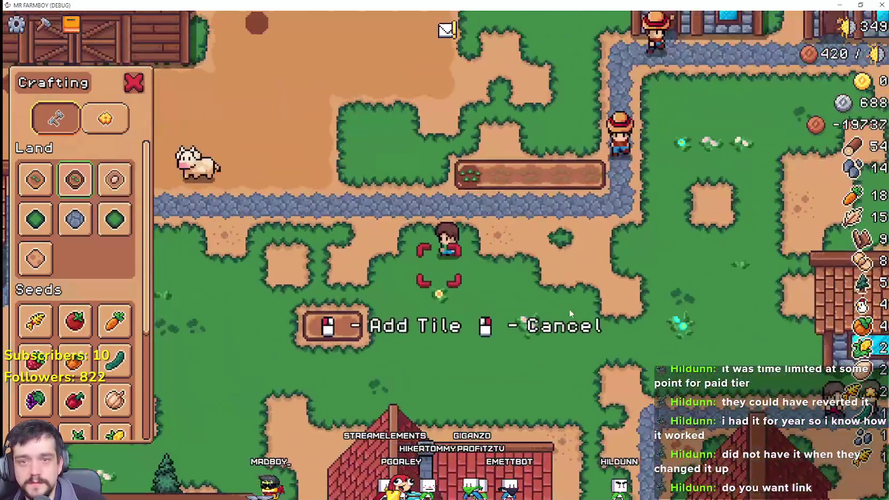
pyautogui.press('d')
pyautogui.click(522, 293)
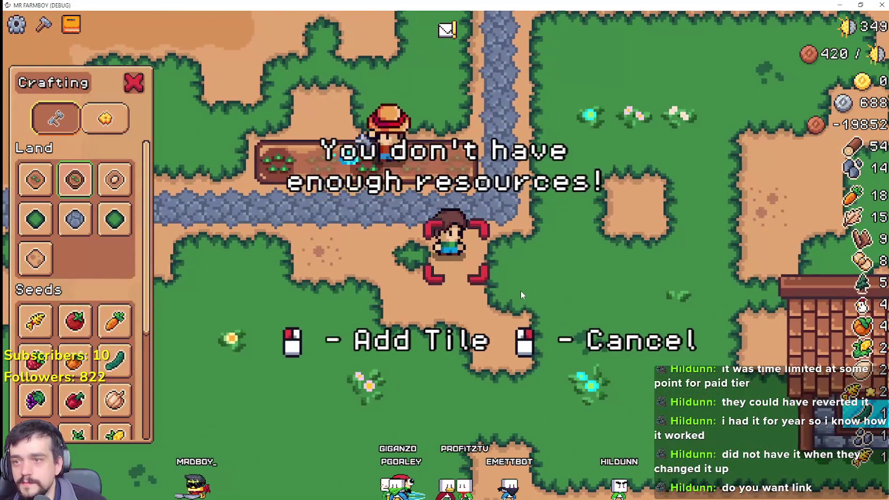
pyautogui.click(521, 293)
pyautogui.rightClick(521, 293)
pyautogui.press('d')
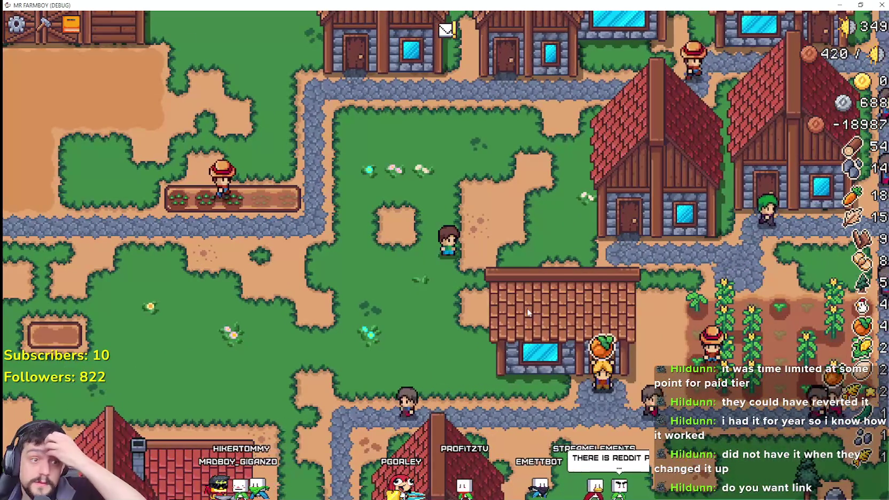
# Walk the farmer north-east toward the houses and back down-left
pyautogui.press('w')
pyautogui.press('d')
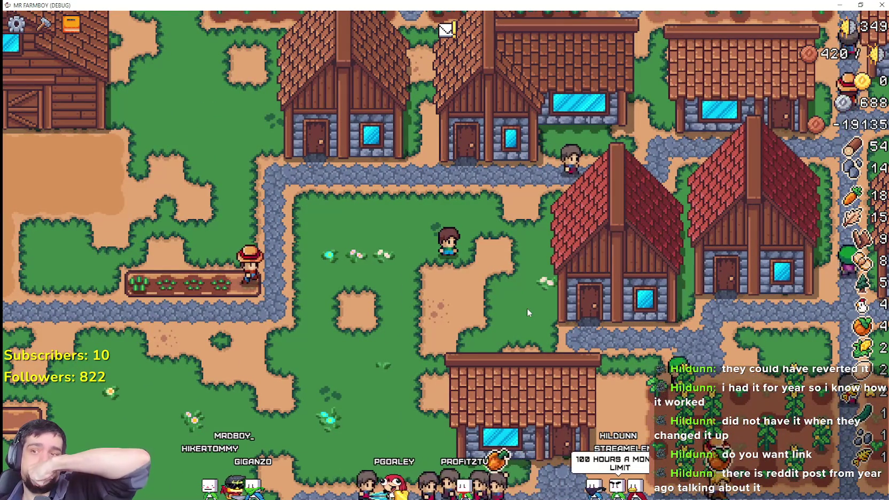
pyautogui.press('w')
pyautogui.press('d')
pyautogui.press('d')
pyautogui.press('s')
pyautogui.press('a')
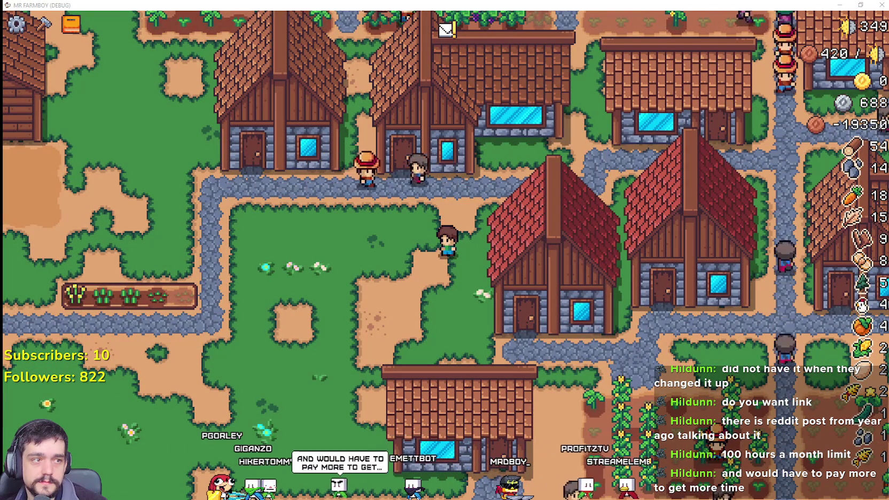
pyautogui.hotkey('alt', 'Tab')
# Move the browser window higher and scroll the YouTube home feed down and back up
pyautogui.moveTo(629, 96); pyautogui.dragTo(642, 65)
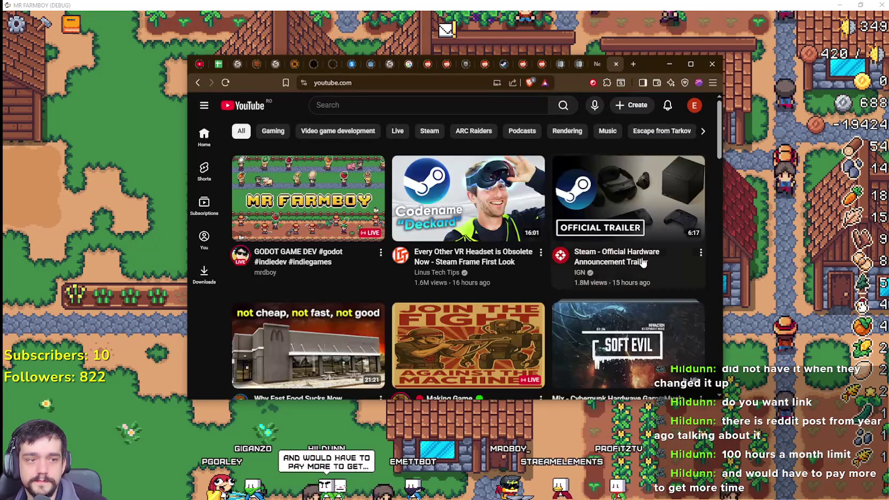
pyautogui.moveTo(655, 254)
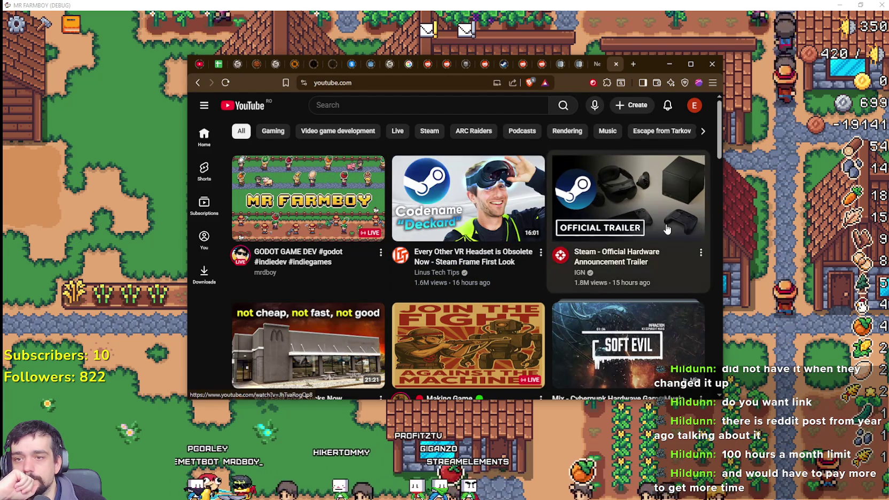
pyautogui.scroll(-2, 604, 251)
pyautogui.scroll(-2, 656, 349)
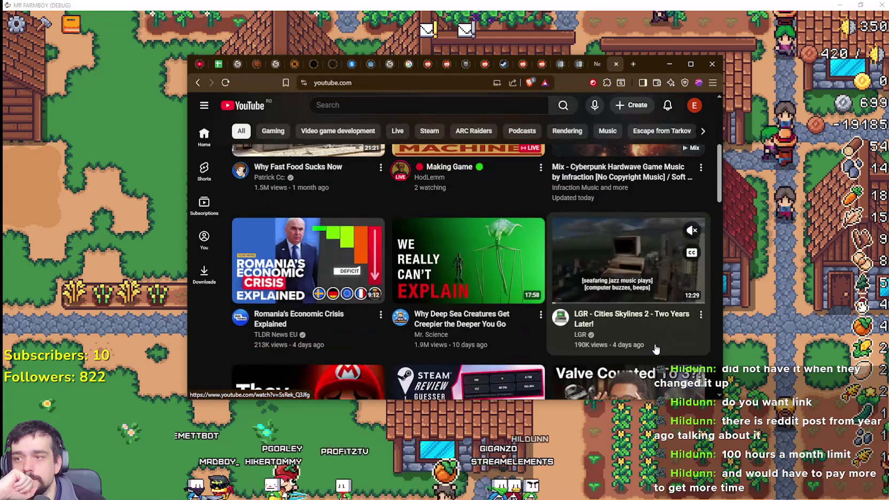
pyautogui.scroll(4, 657, 347)
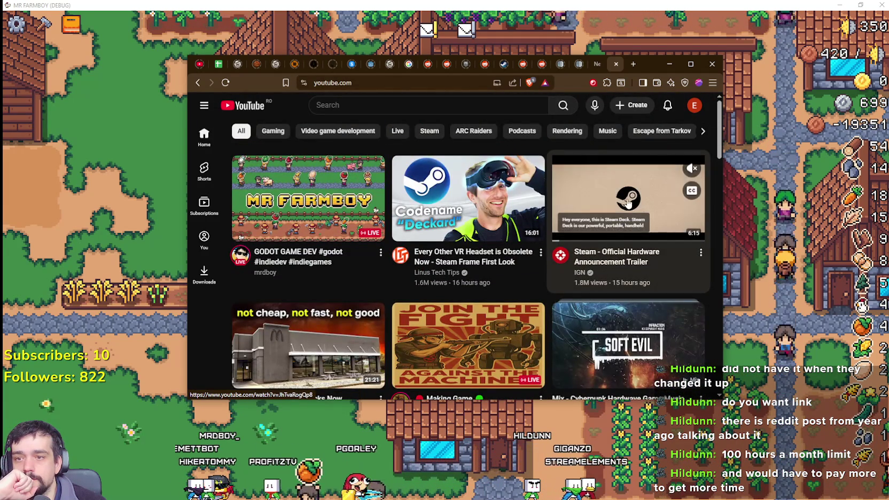
# Open IGN's Steam hardware announcement trailer, pause it, and make it fill the screen
pyautogui.click(623, 228)
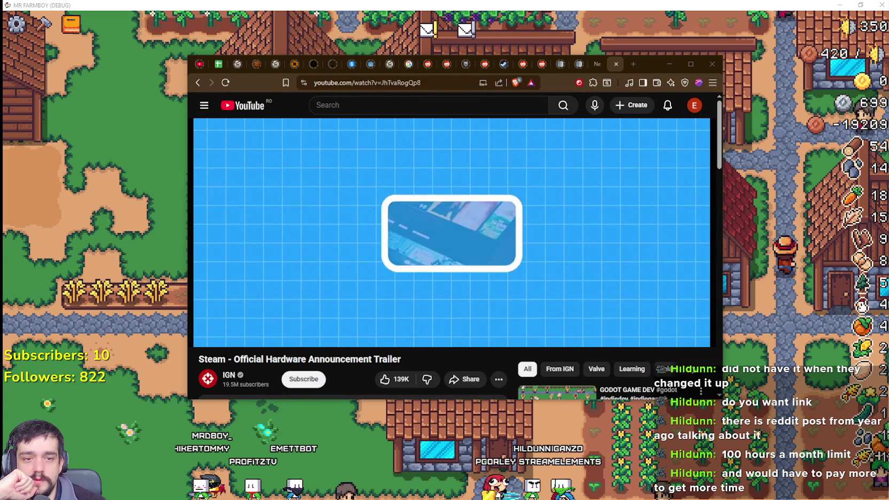
pyautogui.press('k')
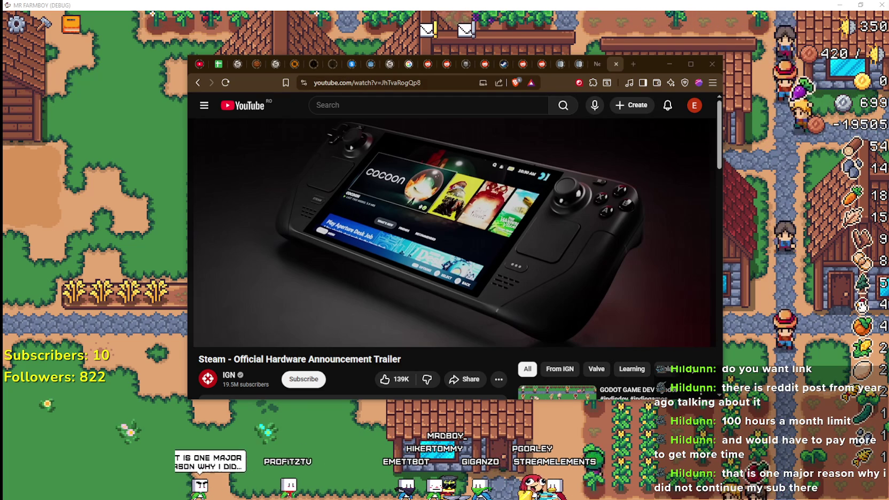
pyautogui.doubleClick(468, 232)
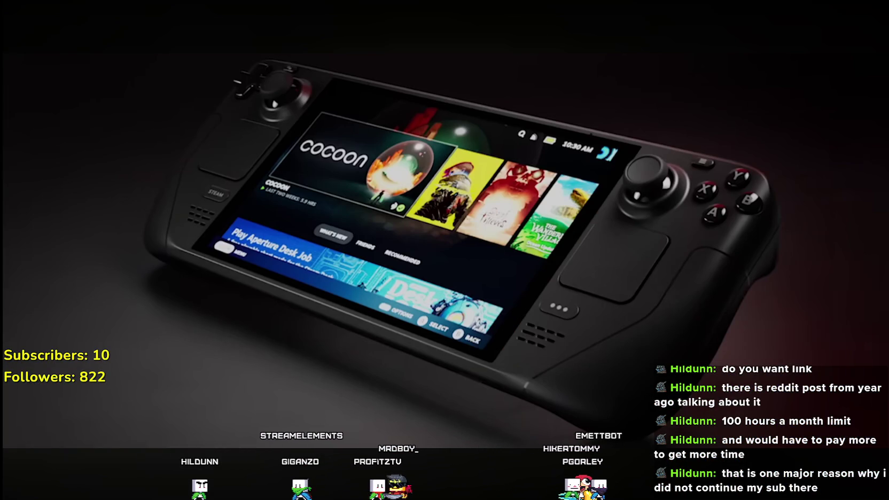
# Resume the fullscreen trailer and watch it, briefly pausing, to the 'Shipping in 2026' card
pyautogui.click(165, 160)
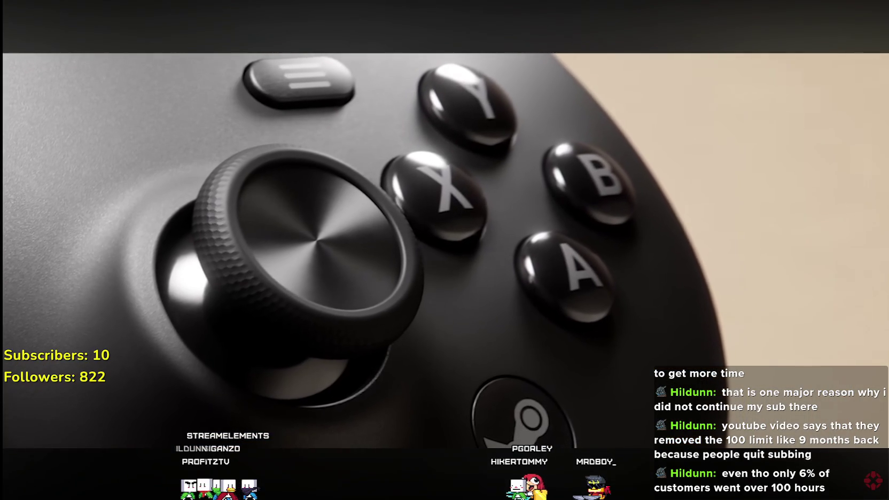
pyautogui.moveTo(137, 101)
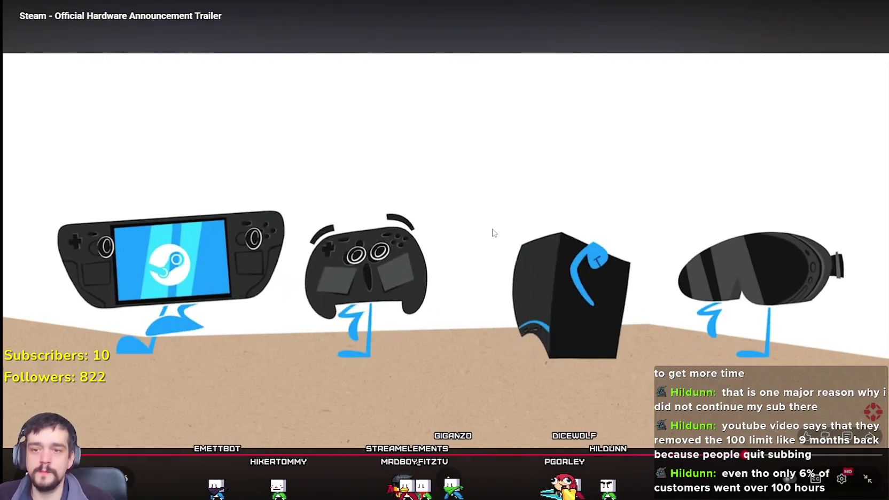
pyautogui.click(486, 225)
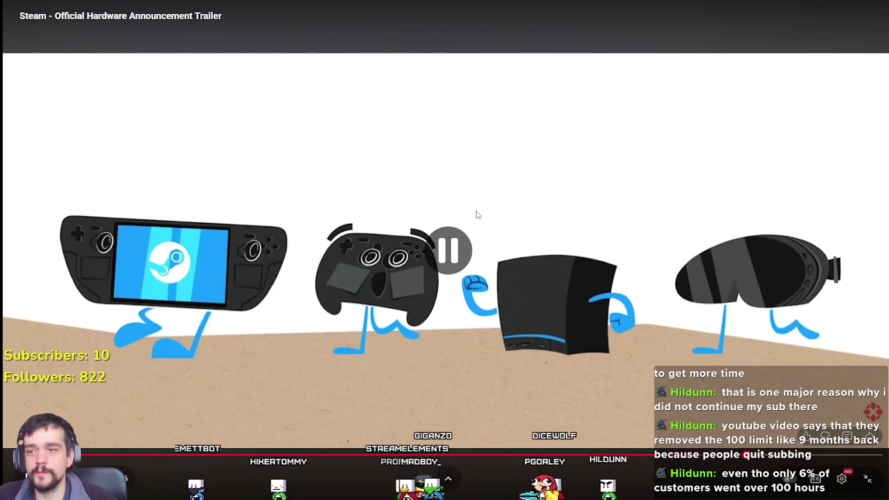
pyautogui.click(494, 213)
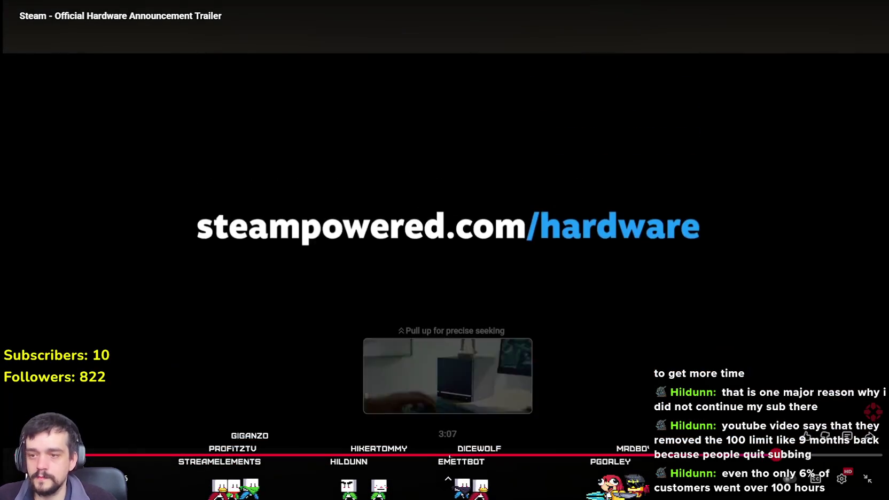
# Jump the trailer back to the earlier cube console scene
pyautogui.click(449, 455)
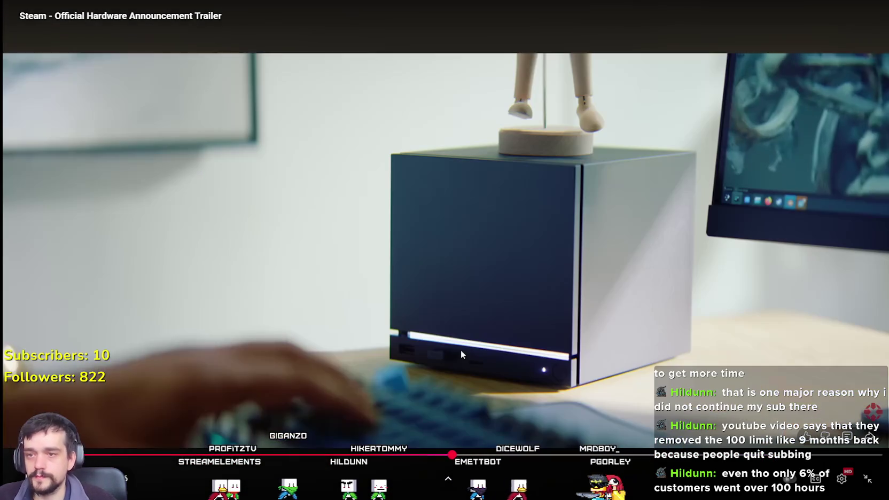
pyautogui.press('space')
pyautogui.moveTo(452, 457); pyautogui.dragTo(450, 457)
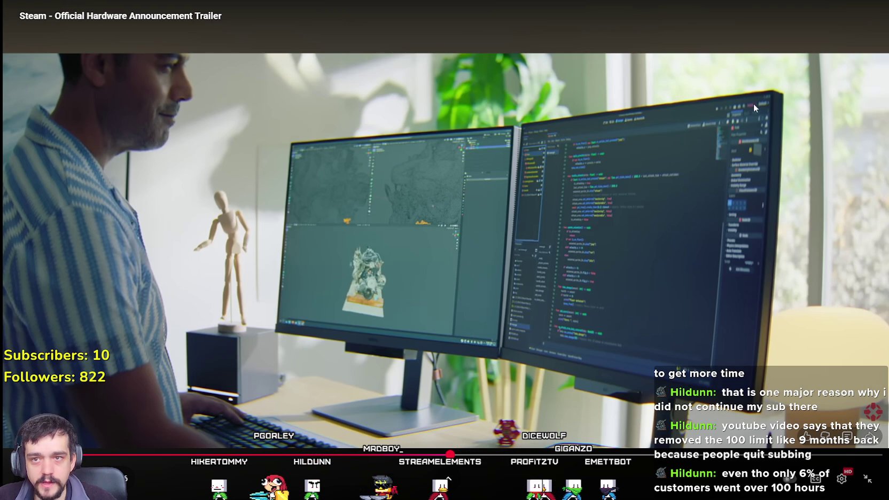
# Switch the trailer's video quality to 1440p
pyautogui.click(842, 480)
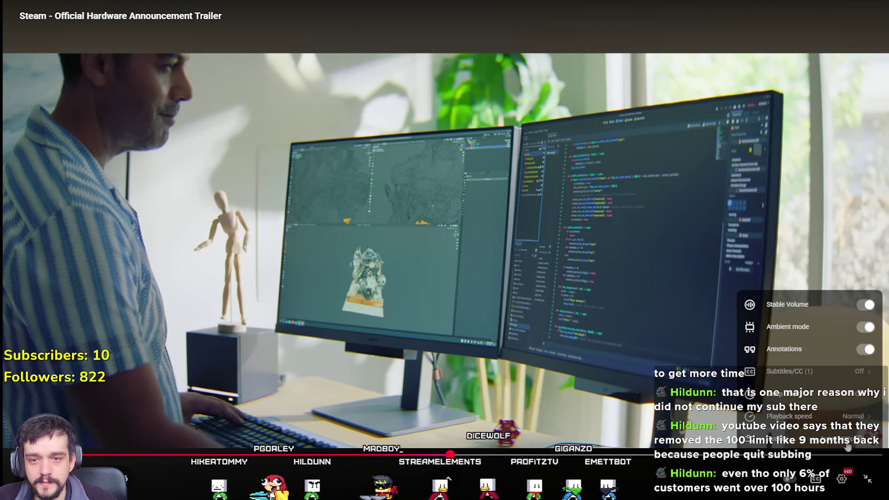
pyautogui.click(802, 438)
pyautogui.click(804, 281)
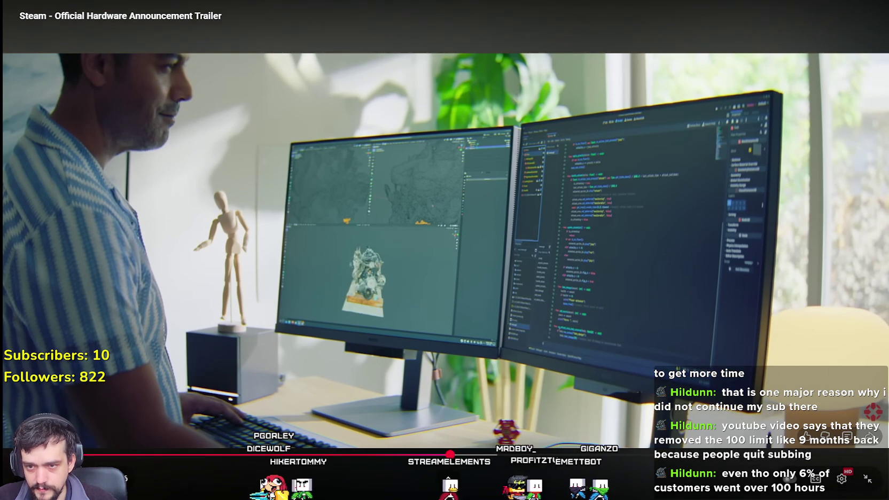
# Scrub ahead to the controller close-up, then back to about 3:47
pyautogui.moveTo(450, 454)
pyautogui.mouseDown()
pyautogui.moveTo(504, 454)
pyautogui.moveTo(415, 455)
pyautogui.moveTo(647, 459)
pyautogui.mouseUp()
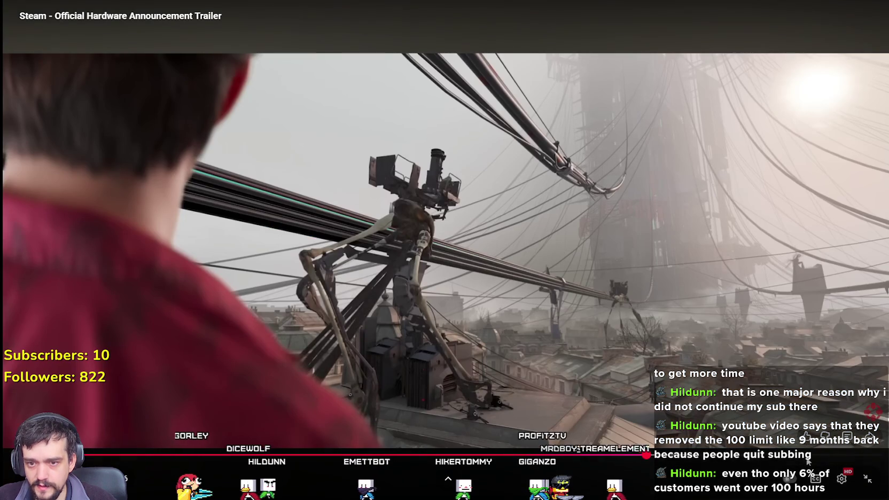
pyautogui.moveTo(808, 459); pyautogui.dragTo(802, 457)
pyautogui.moveTo(401, 455)
pyautogui.mouseDown()
pyautogui.moveTo(451, 455)
pyautogui.moveTo(441, 435)
pyautogui.mouseUp()
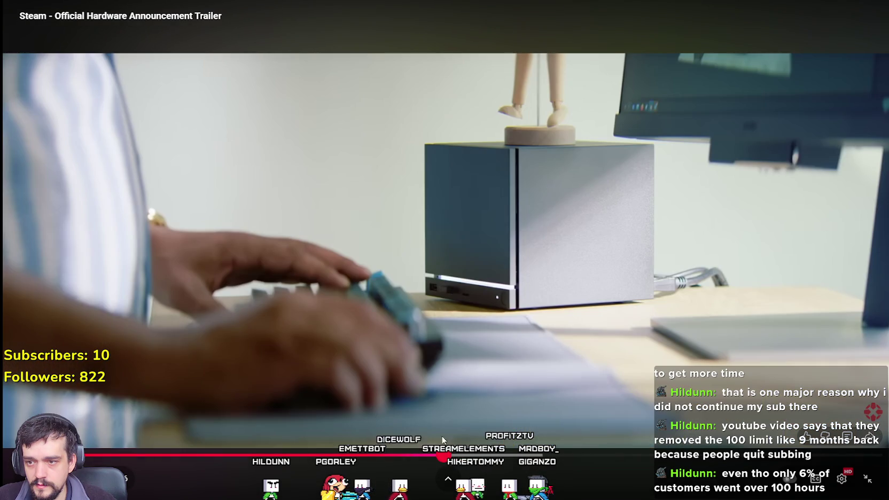
pyautogui.click(414, 354)
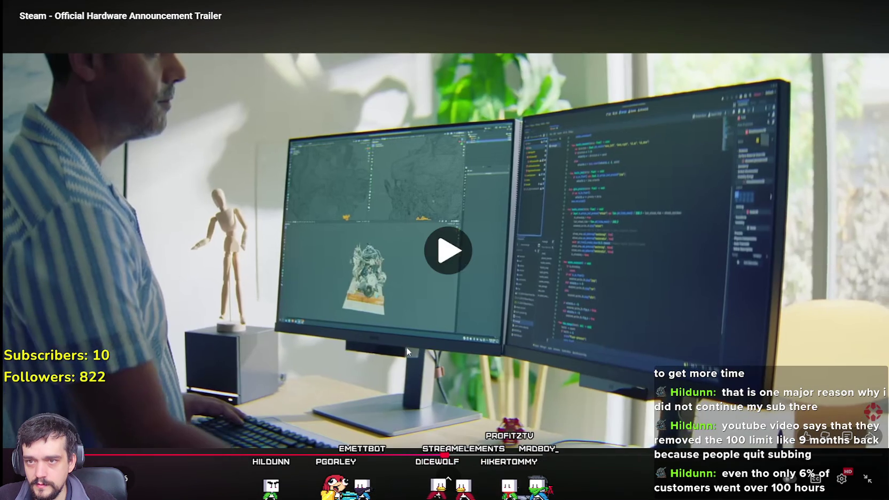
# Pause the trailer at 3:07, return it to full screen and resume playback
pyautogui.doubleClick(406, 348)
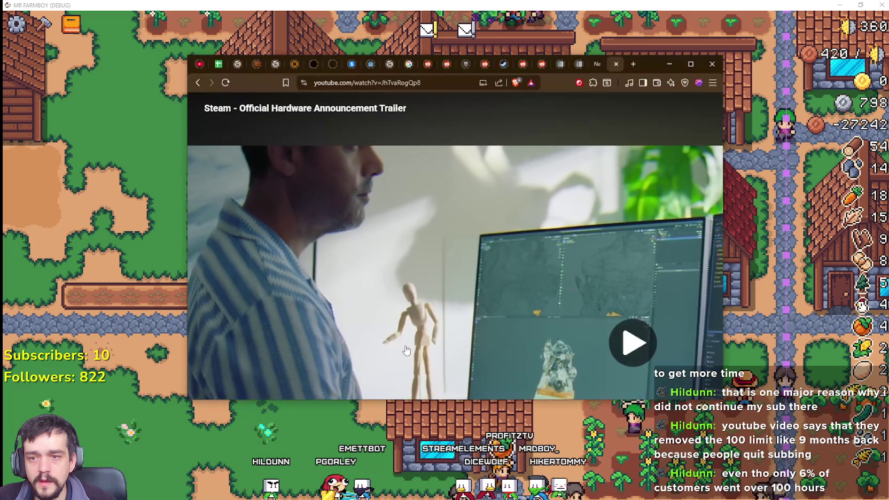
pyautogui.click(475, 231)
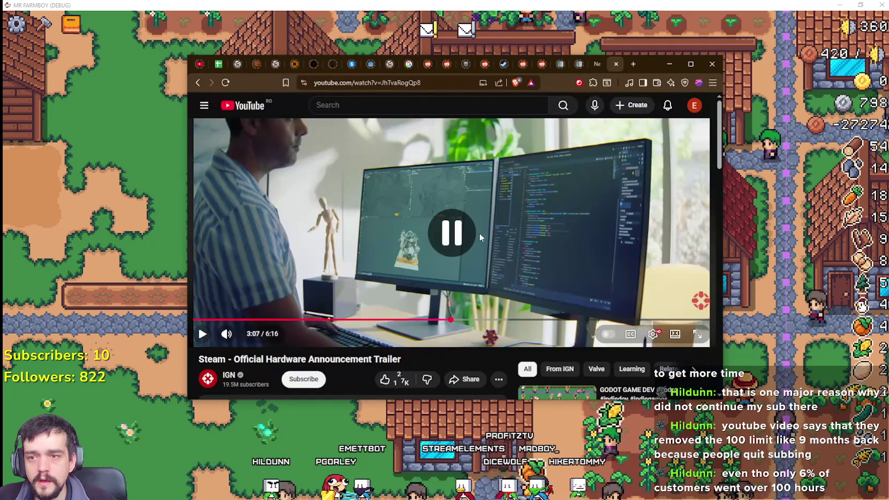
pyautogui.click(697, 334)
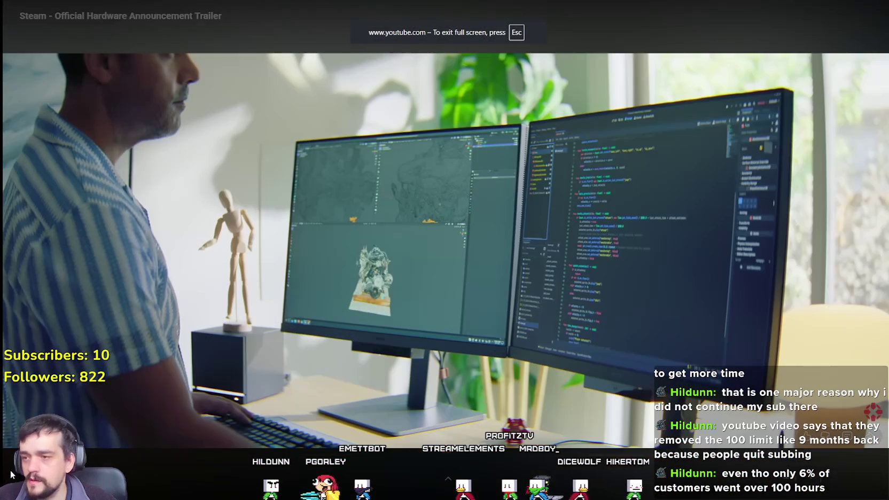
pyautogui.click(8, 477)
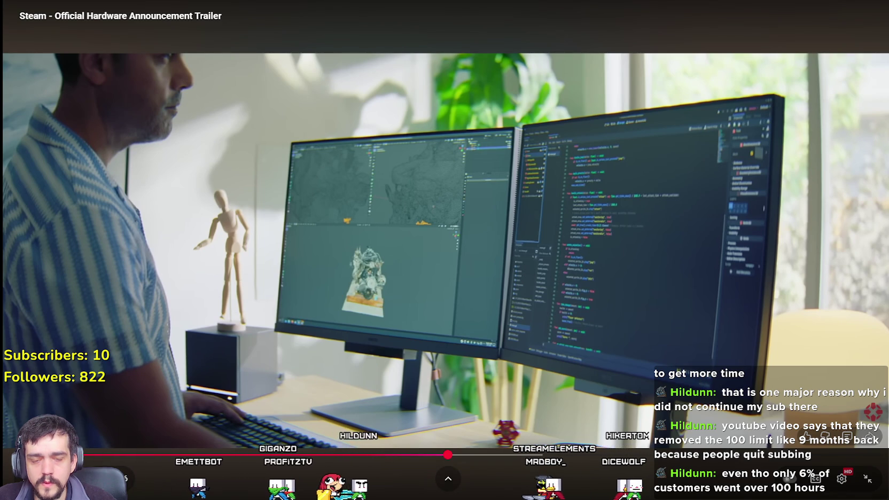
pyautogui.hotkey('alt', 'Tab')
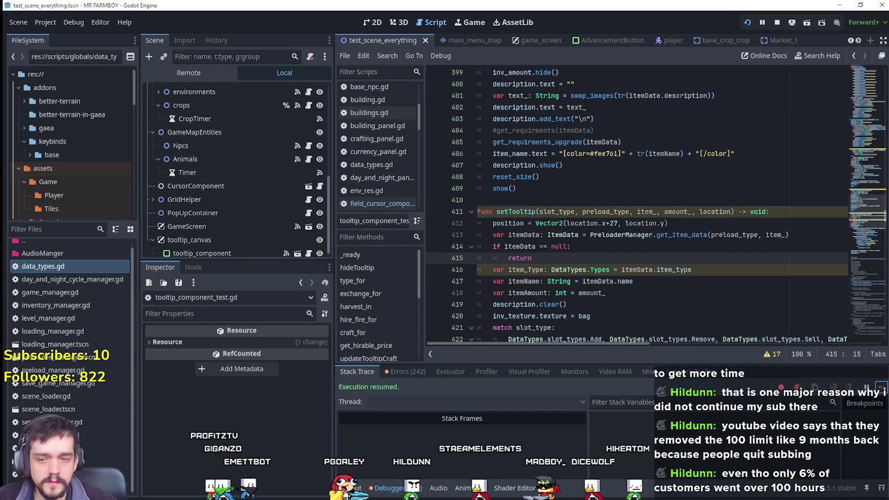
# Collapse the Godot debugger panel with Ctrl+J to enlarge the script view
pyautogui.hotkey('alt', 'Tab')
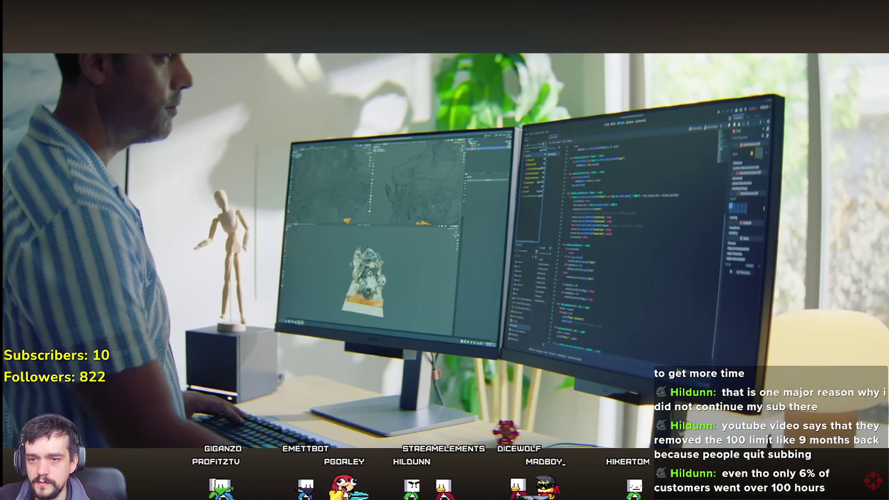
pyautogui.hotkey('alt', 'Tab')
pyautogui.hotkey('alt', 'Tab')
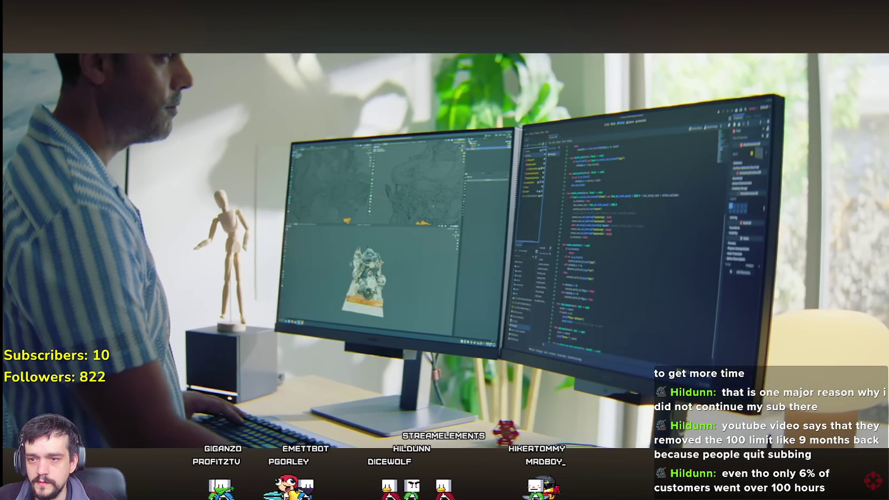
pyautogui.hotkey('alt', 'Tab')
pyautogui.hotkey('alt', 'Tab')
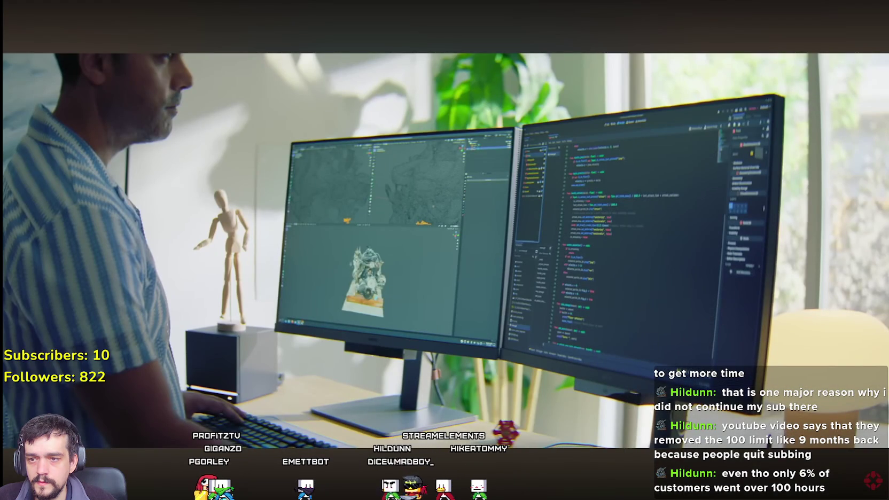
pyautogui.hotkey('alt', 'Tab')
pyautogui.hotkey('alt', 'Tab')
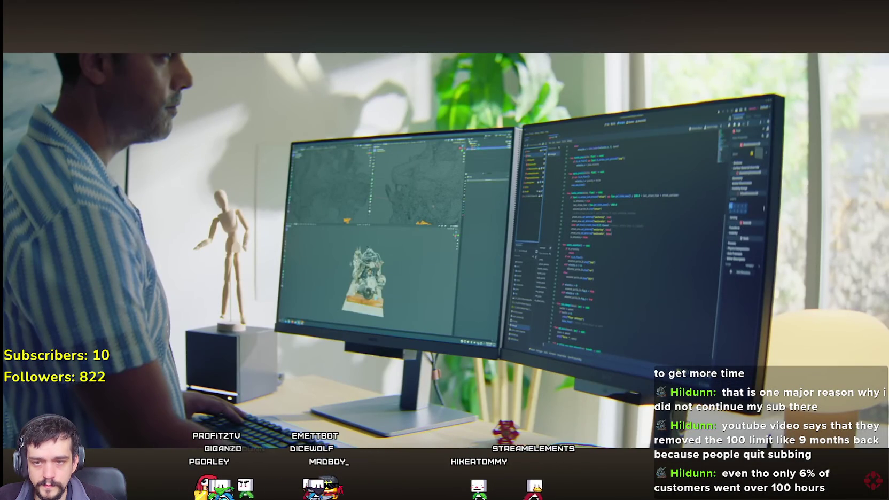
pyautogui.hotkey('alt', 'Tab')
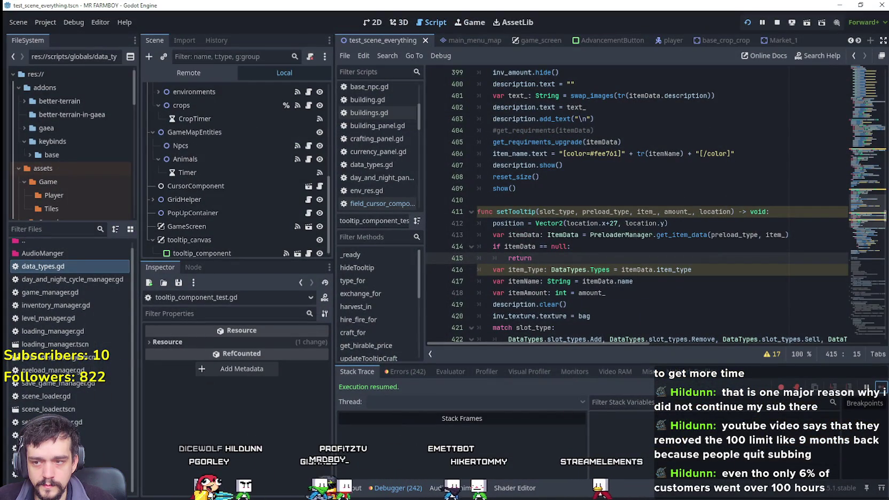
pyautogui.hotkey('ctrl', 'j')
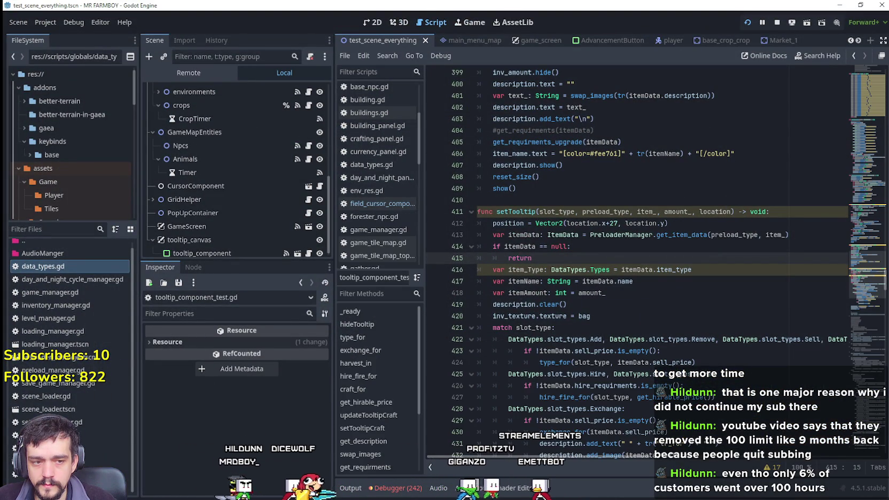
# Flip repeatedly between the fullscreen trailer and the Godot editor
pyautogui.hotkey('alt', 'Tab')
pyautogui.hotkey('alt', 'Tab')
pyautogui.hotkey('alt', 'Tab')
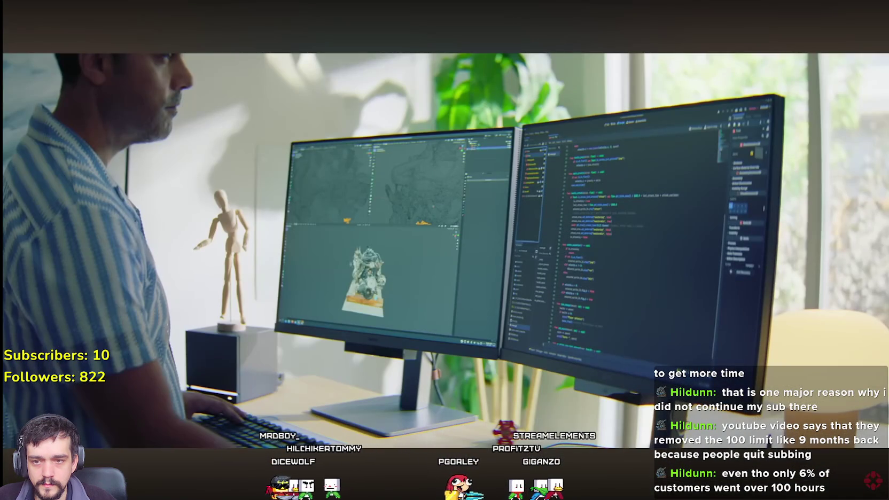
pyautogui.moveTo(591, 358)
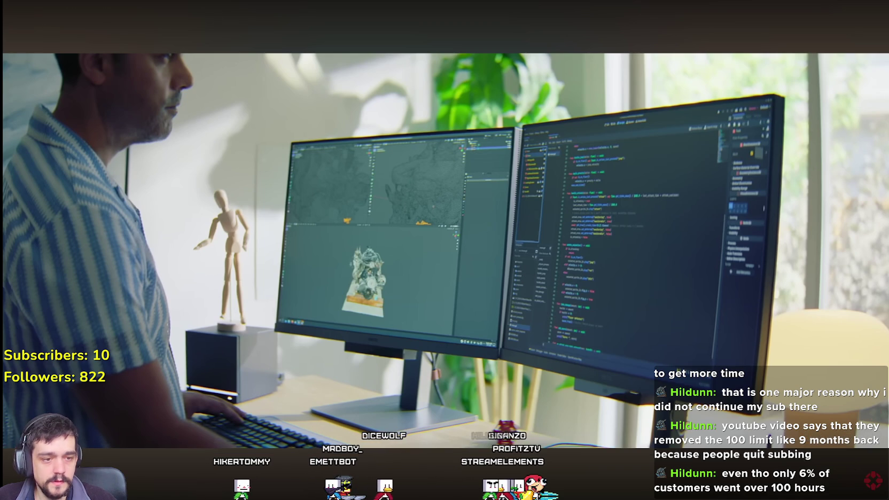
pyautogui.hotkey('alt', 'Tab')
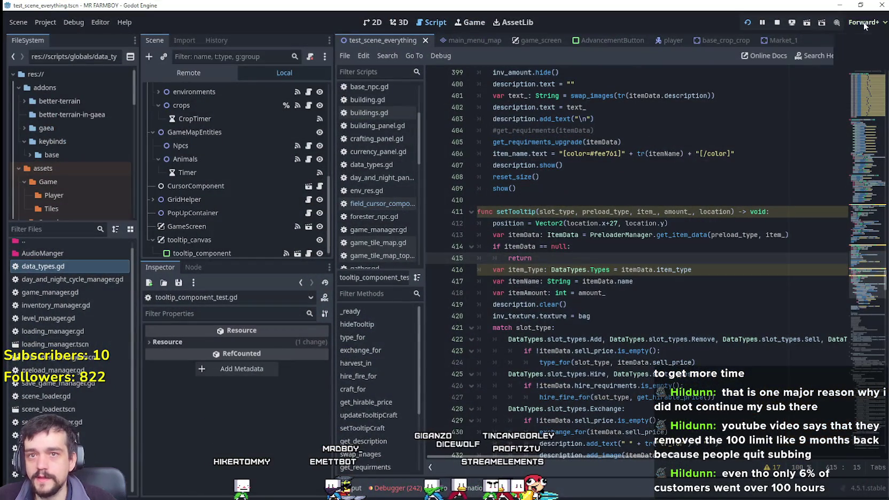
pyautogui.click(840, 5)
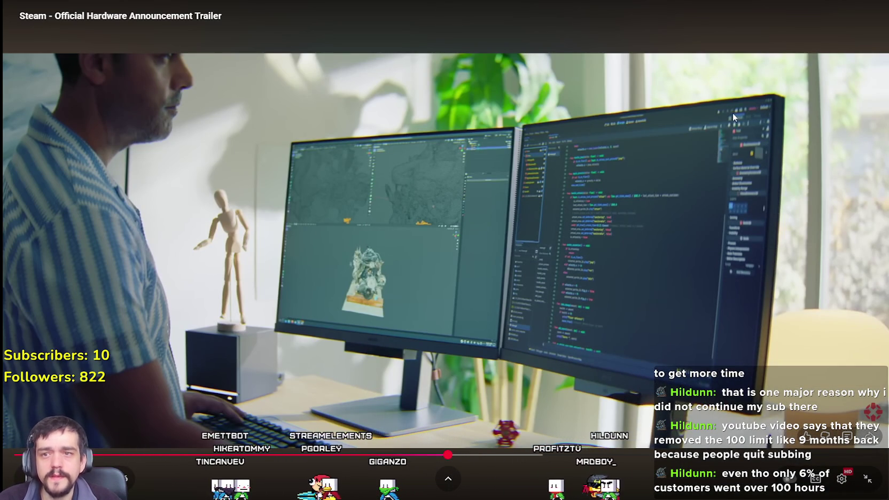
pyautogui.hotkey('alt', 'Tab')
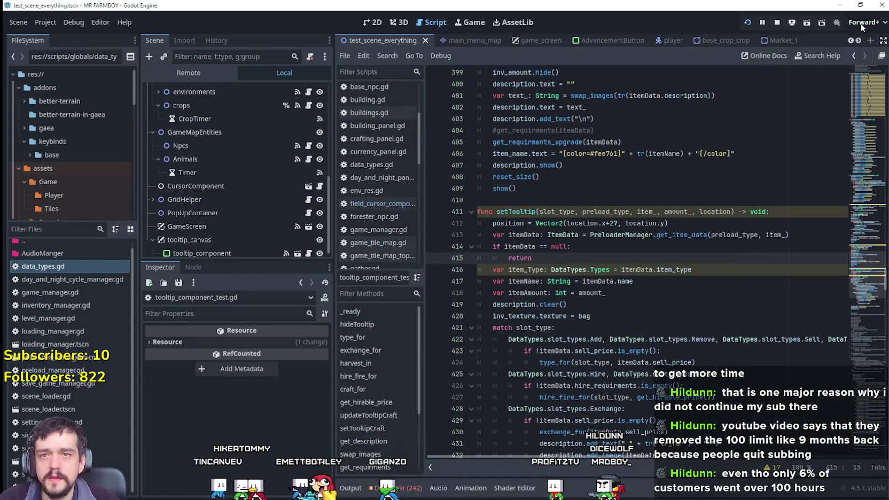
pyautogui.click(840, 5)
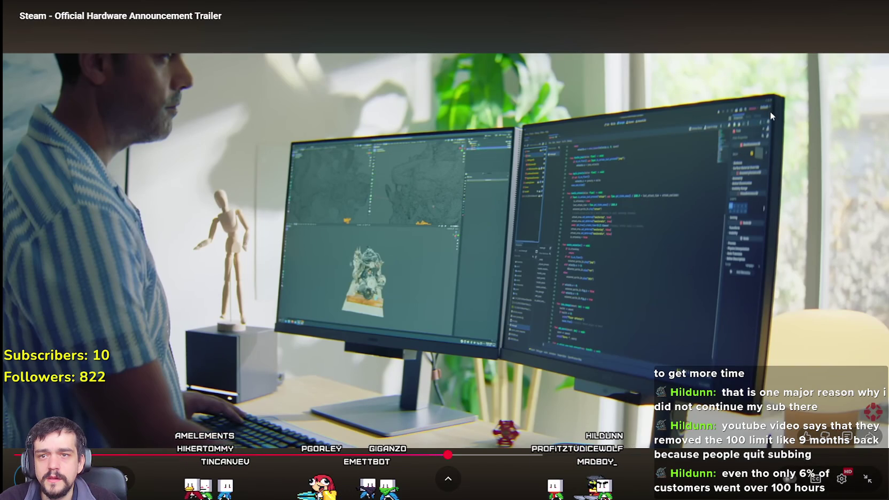
pyautogui.hotkey('alt', 'Tab')
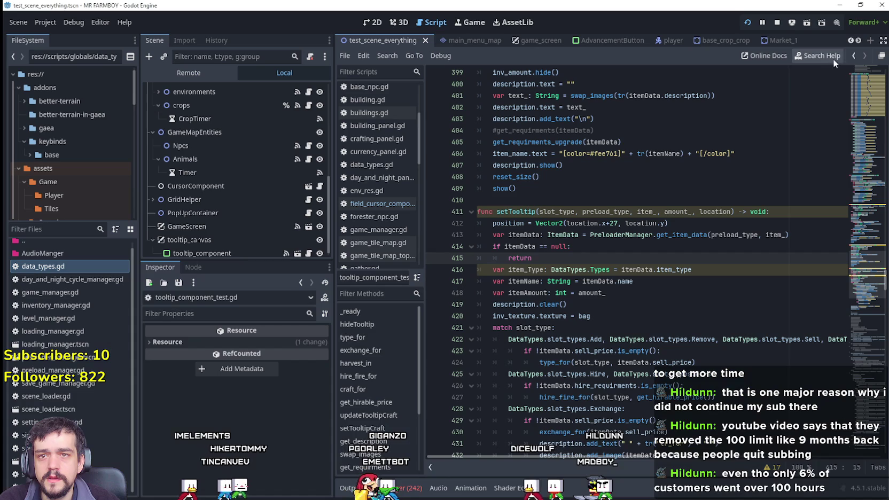
pyautogui.click(858, 22)
pyautogui.hotkey('alt', 'Tab')
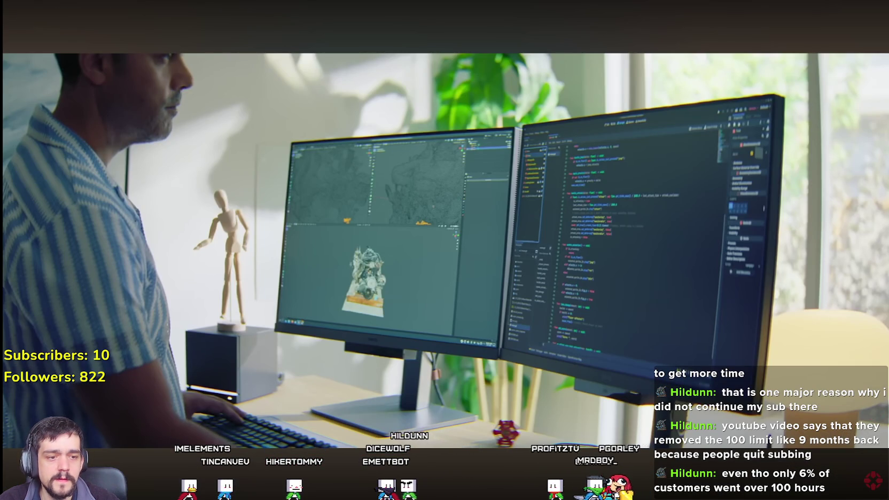
pyautogui.moveTo(738, 130)
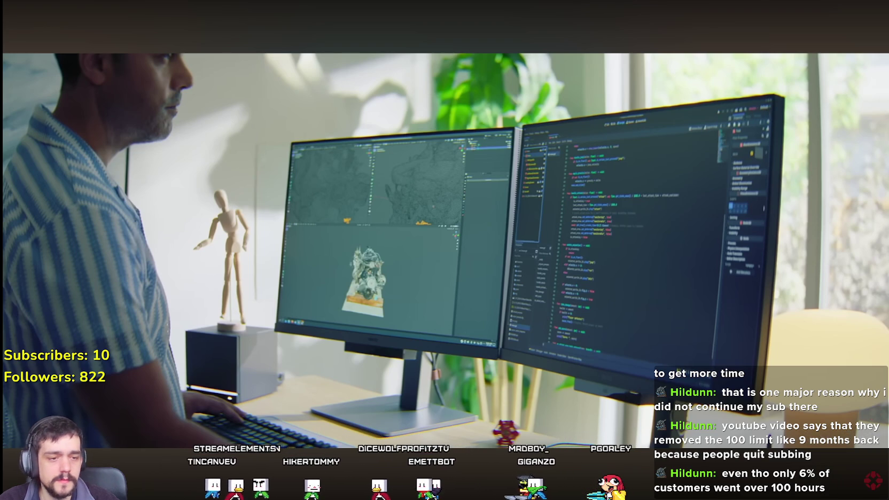
pyautogui.moveTo(748, 106)
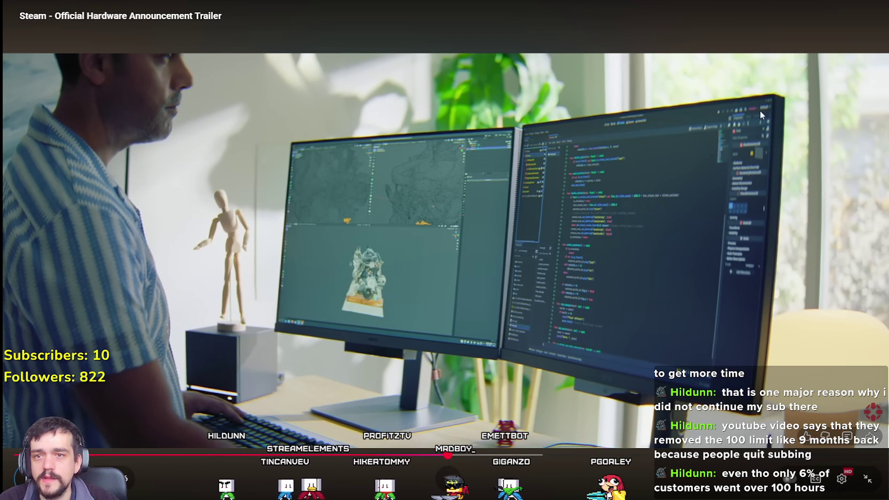
# Open and close the Forward+ rendering method list unchanged, then minimize the Godot editor
pyautogui.hotkey('alt', 'Tab')
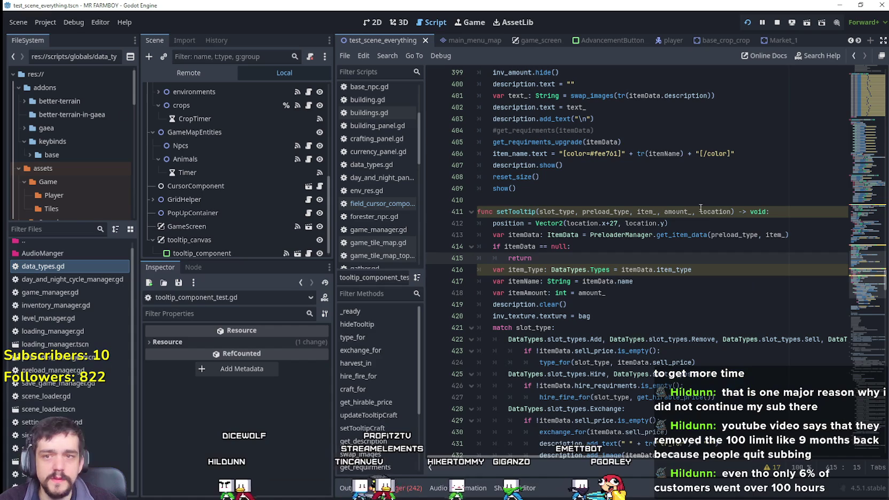
pyautogui.click(861, 23)
pyautogui.click(839, 5)
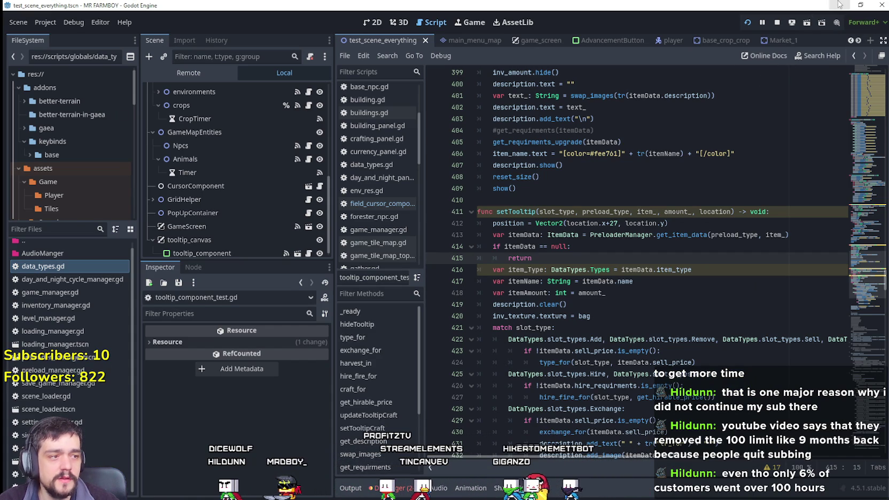
pyautogui.click(838, 5)
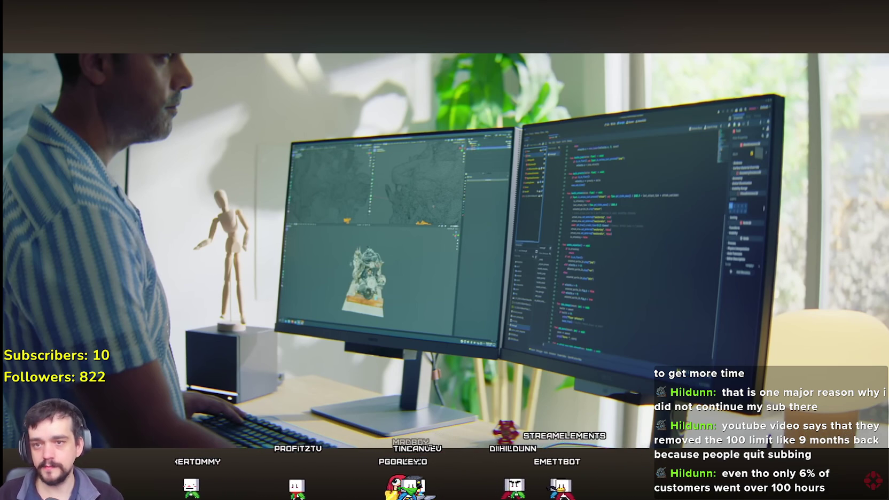
# Exit fullscreen playback and scroll the trailer's watch page down and back up
pyautogui.press('Escape')
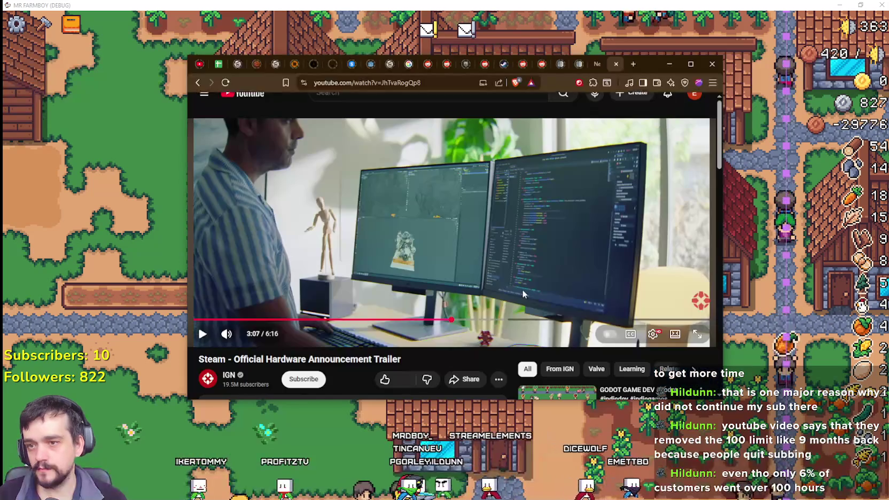
pyautogui.scroll(-3, 462, 252)
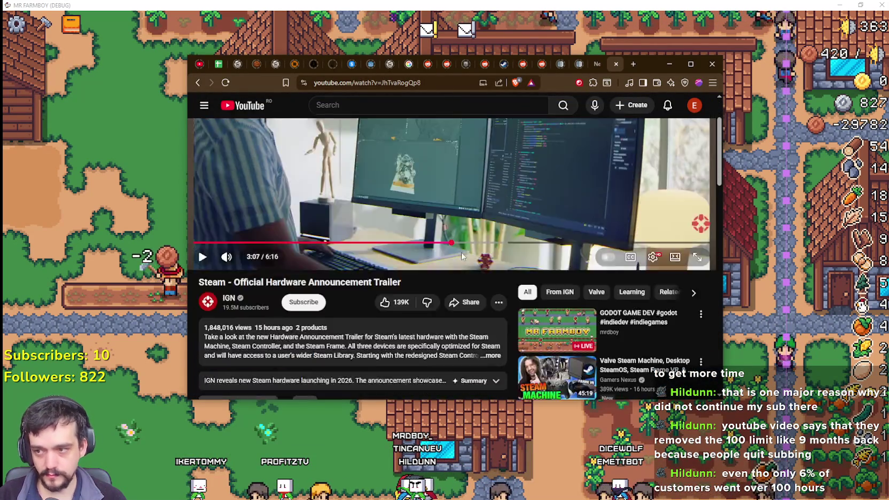
pyautogui.scroll(-4, 338, 353)
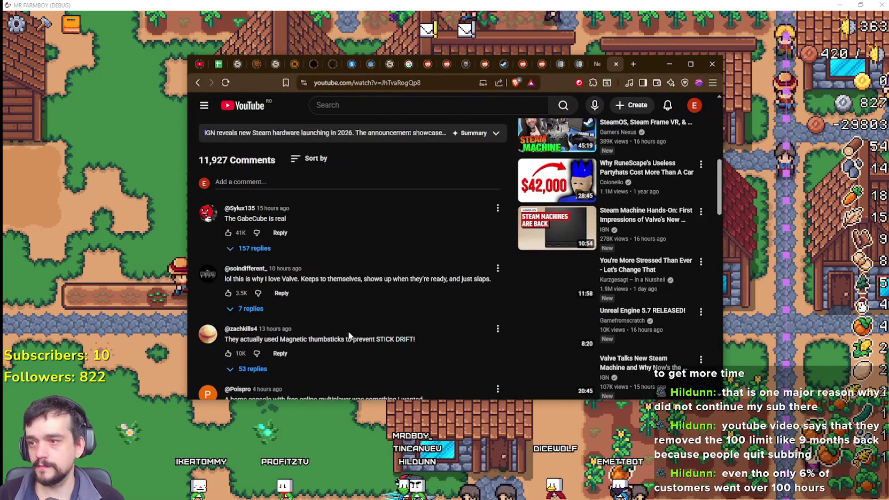
pyautogui.scroll(3, 349, 338)
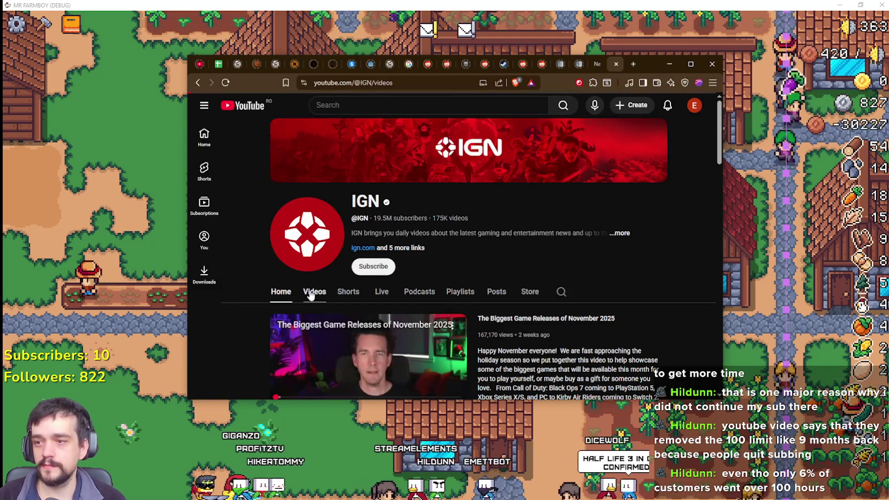
# Show IGN's uploaded videos and open the Horizon trailer in a background tab
pyautogui.click(312, 293)
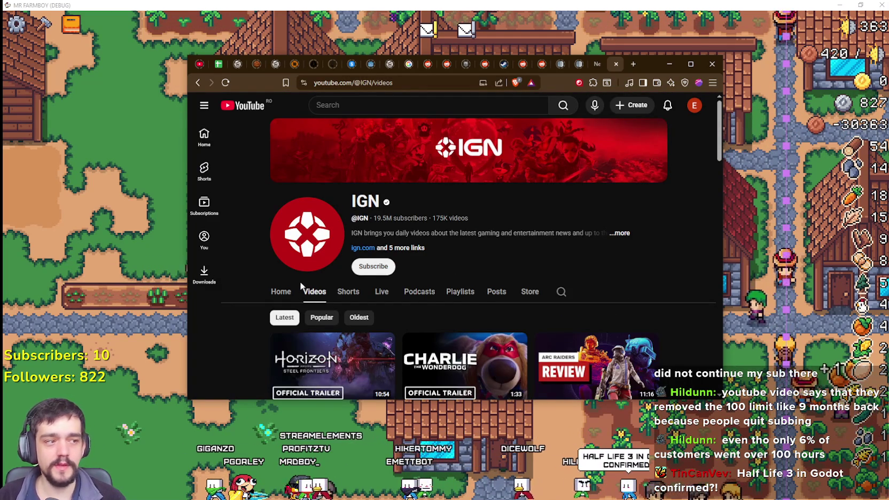
pyautogui.scroll(-3, 302, 277)
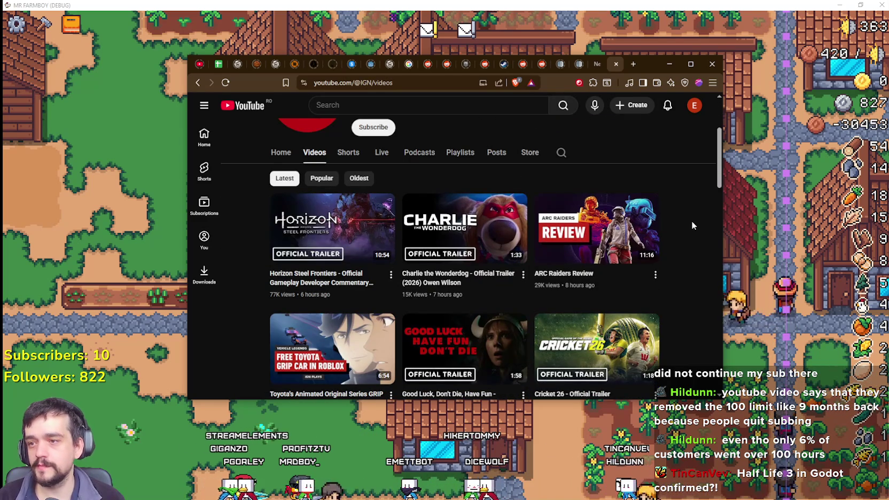
pyautogui.rightClick(318, 285)
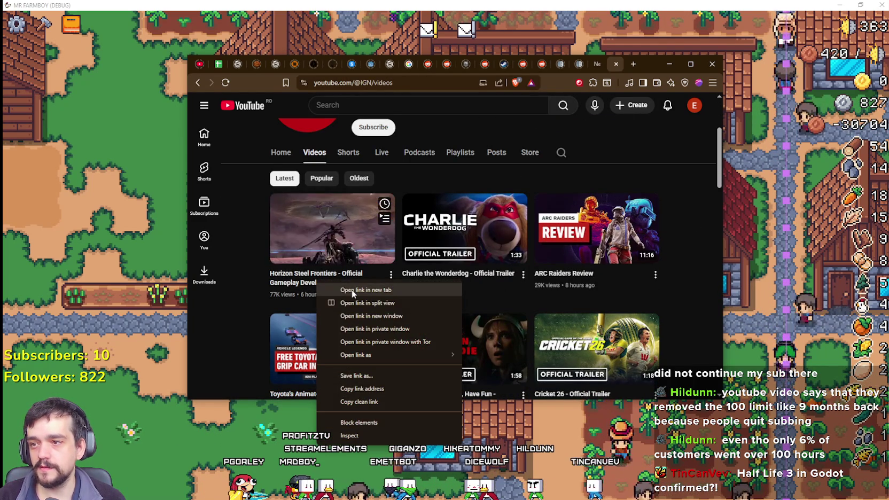
pyautogui.click(352, 291)
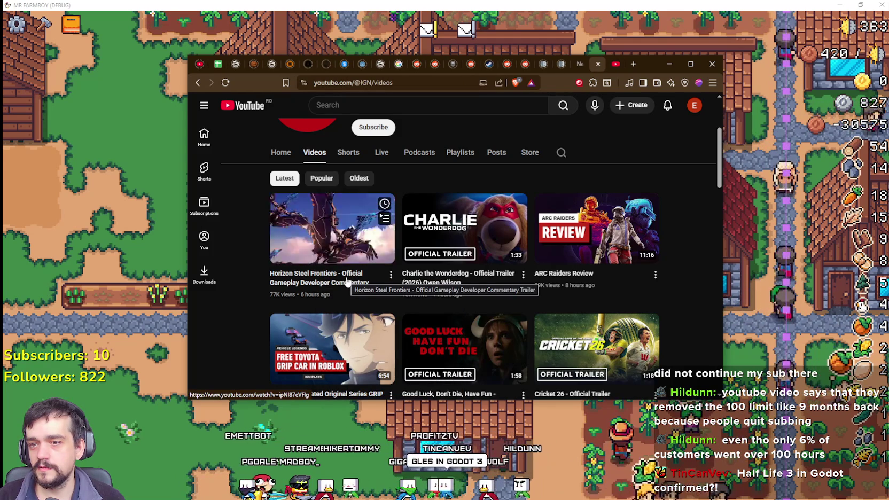
# Browse the videos list, return to the top, and open the Horizon Steel Frontiers trailer
pyautogui.scroll(-5, 345, 275)
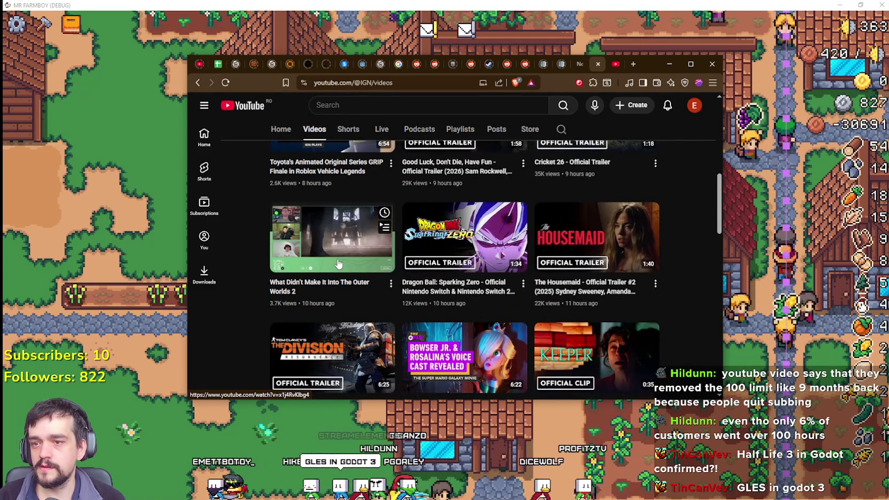
pyautogui.scroll(-2, 337, 263)
pyautogui.scroll(-2, 336, 261)
pyautogui.scroll(3, 337, 262)
pyautogui.scroll(-3, 338, 264)
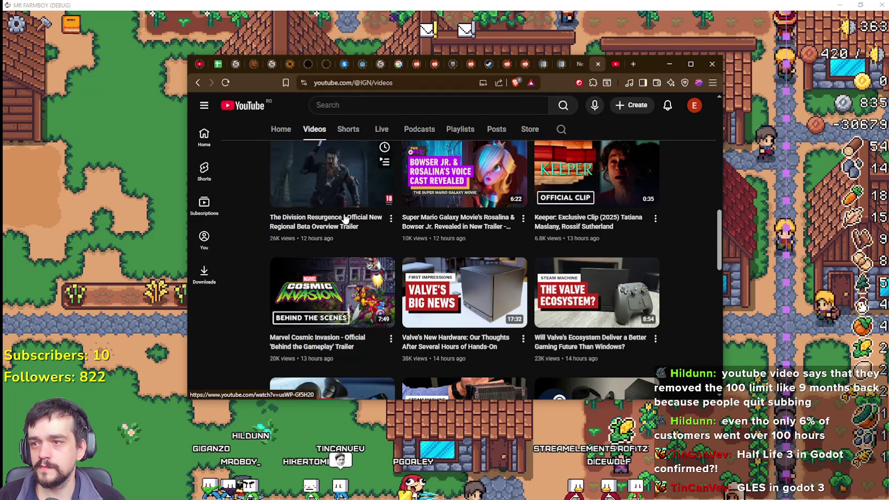
pyautogui.scroll(-3, 344, 224)
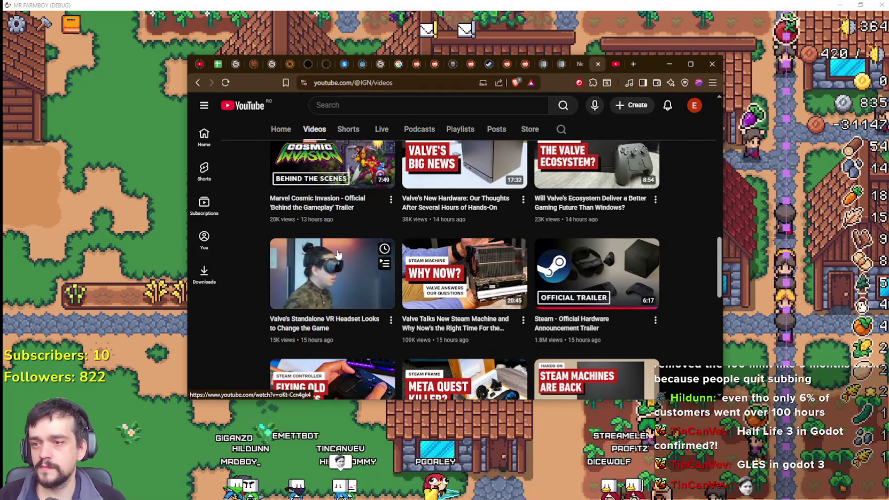
pyautogui.scroll(10, 338, 254)
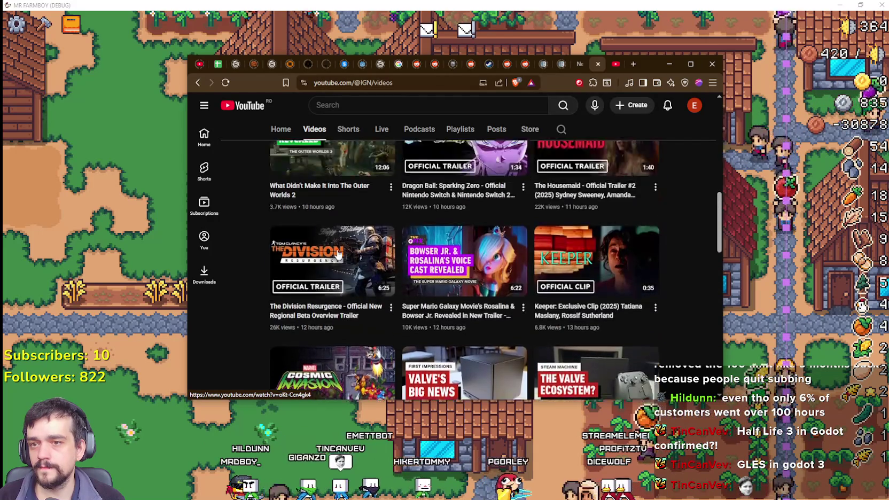
pyautogui.scroll(3, 338, 255)
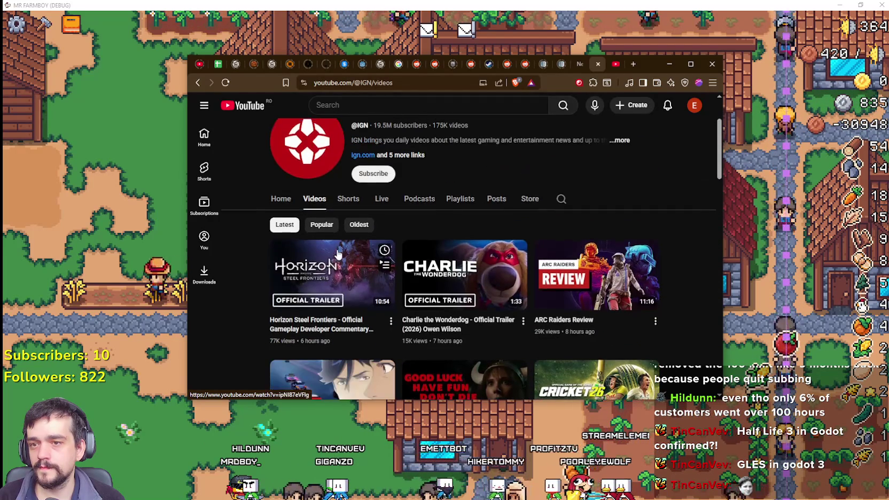
pyautogui.click(617, 62)
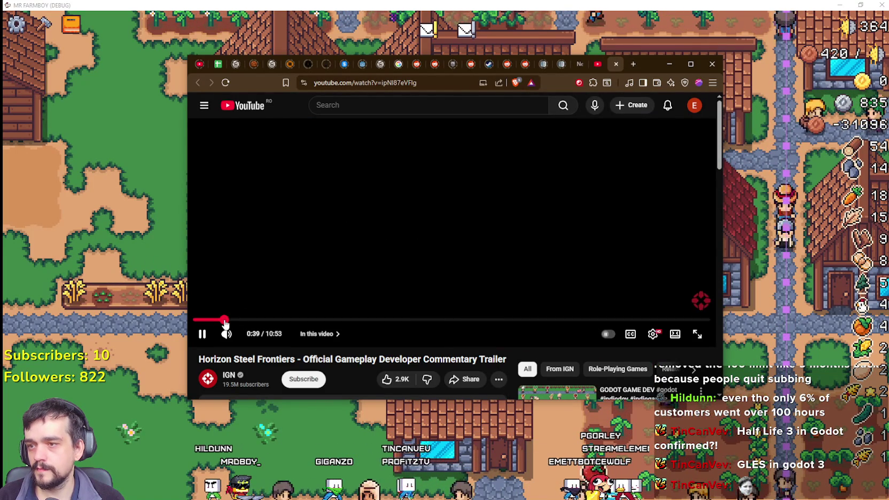
# Play the Horizon Steel Frontiers trailer fullscreen
pyautogui.press('f')
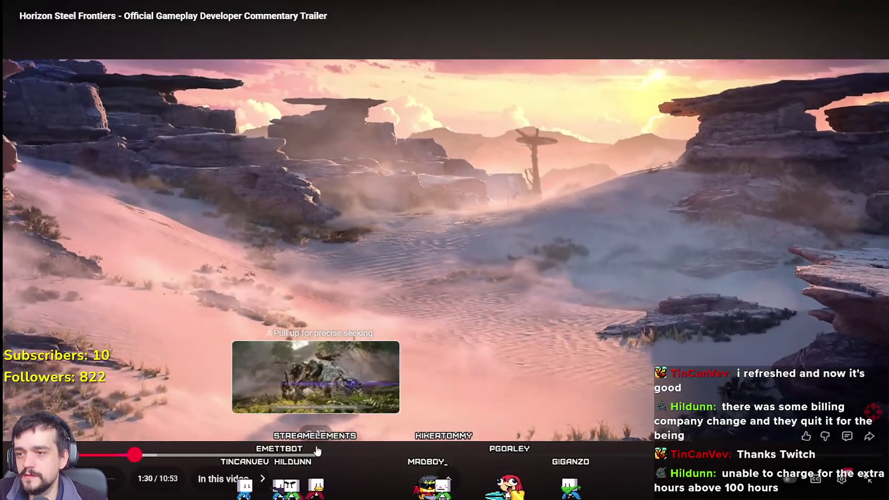
# Skim the trailer, jumping to gameplay, the river battle, character creation and about 10:19
pyautogui.click(317, 455)
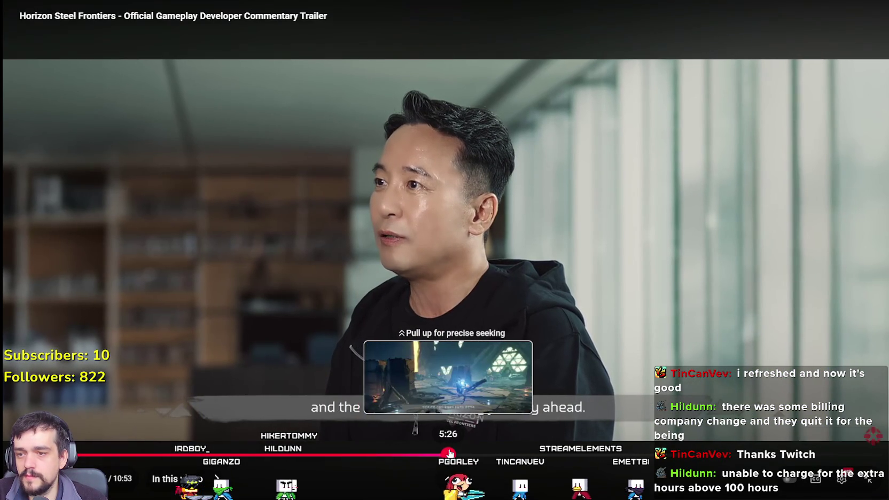
pyautogui.moveTo(469, 451); pyautogui.dragTo(469, 452)
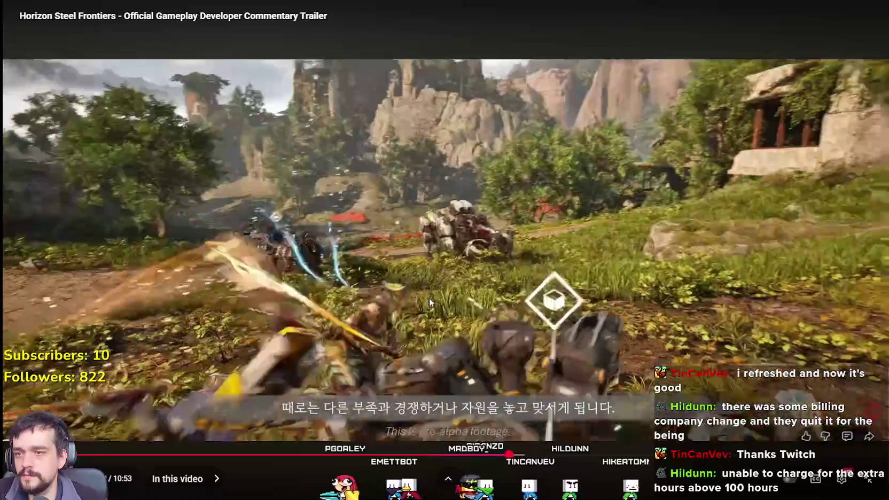
pyautogui.click(436, 252)
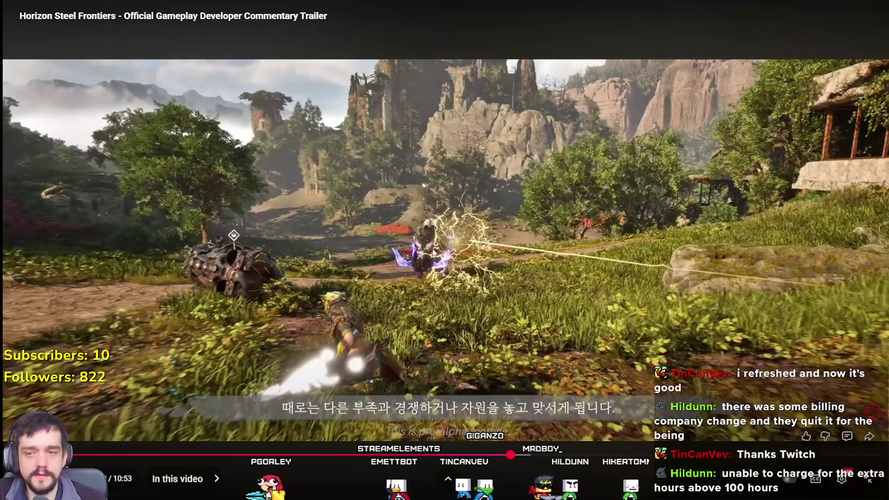
pyautogui.click(440, 291)
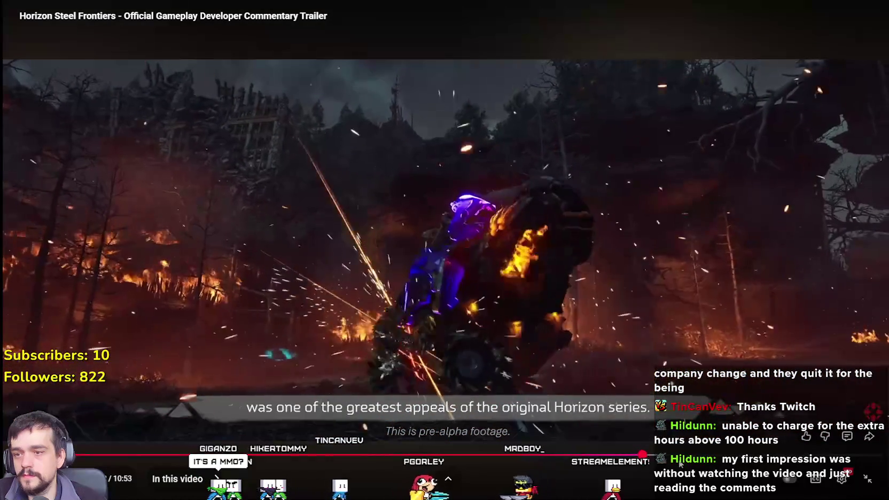
pyautogui.moveTo(679, 456); pyautogui.dragTo(740, 455)
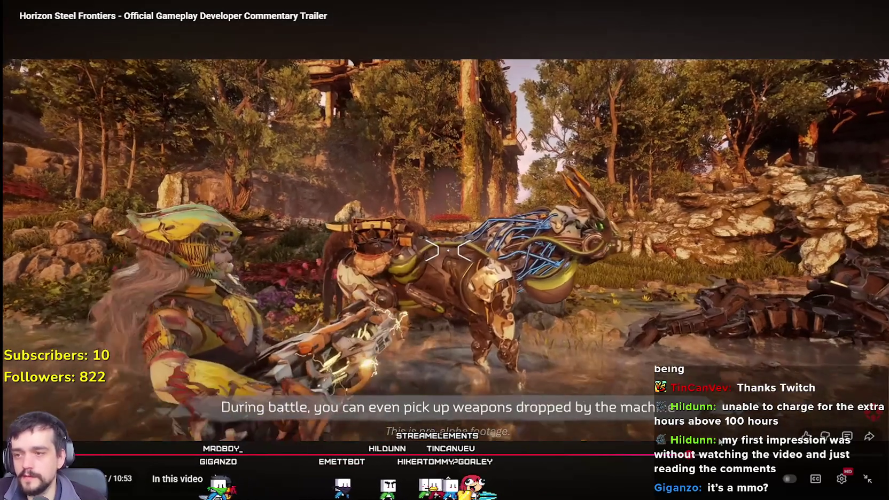
pyautogui.moveTo(721, 454); pyautogui.dragTo(725, 454)
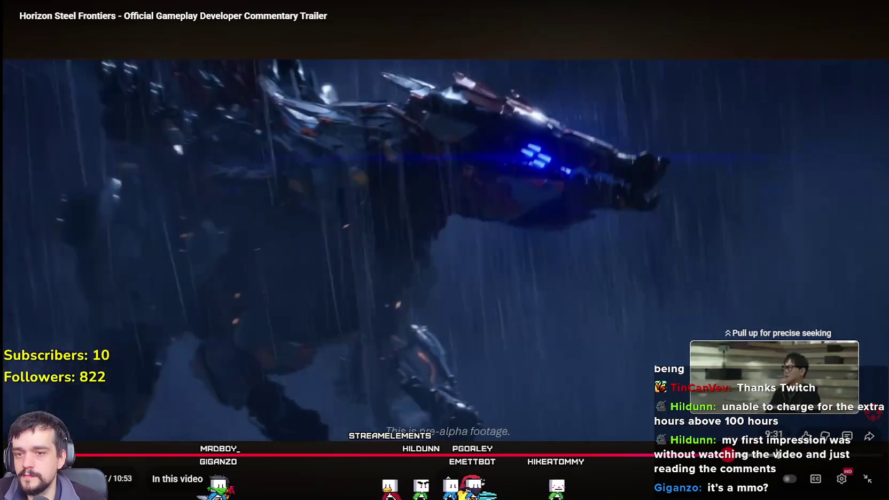
pyautogui.moveTo(778, 454); pyautogui.dragTo(791, 455)
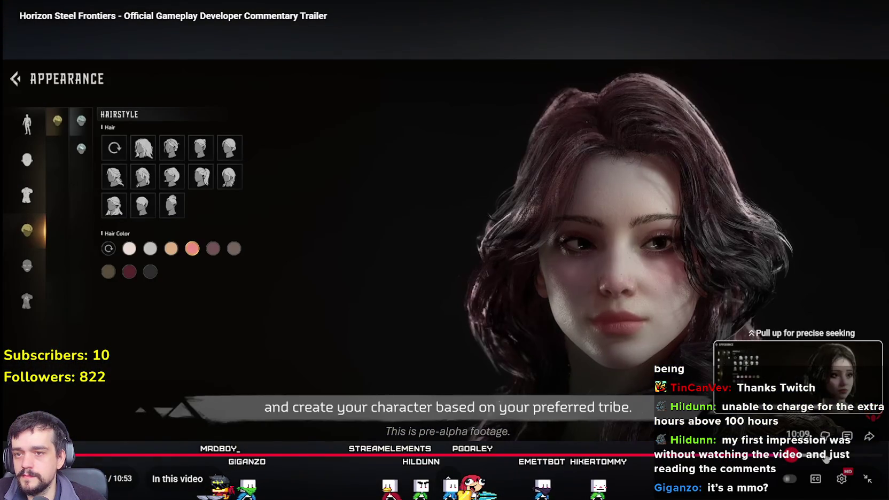
pyautogui.moveTo(848, 459); pyautogui.dragTo(839, 455)
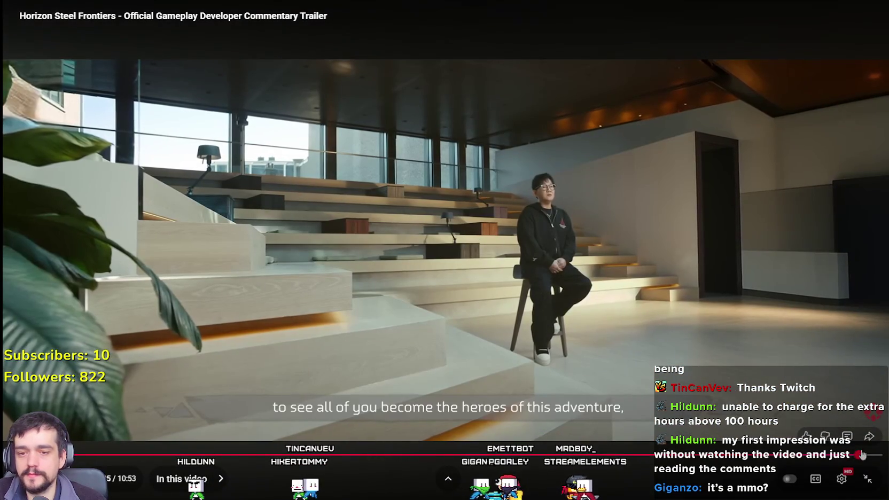
# Exit fullscreen, minimize the browser and switch to the Steam client
pyautogui.press('Escape')
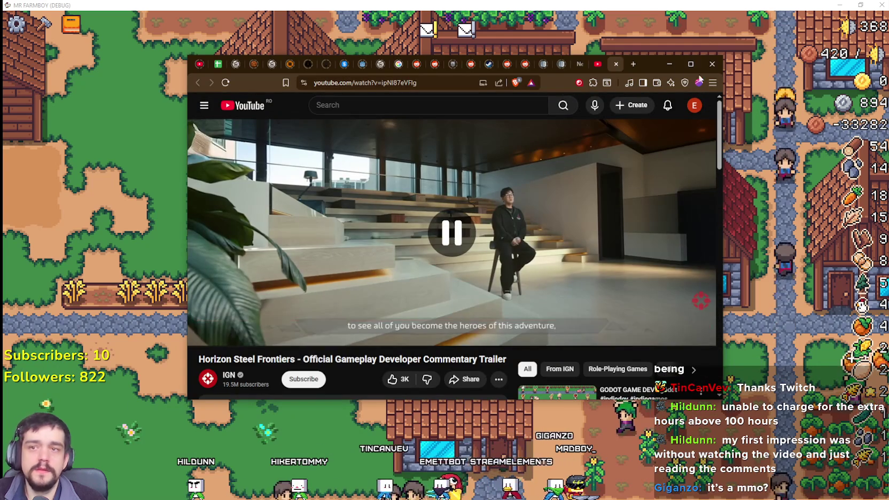
pyautogui.click(669, 63)
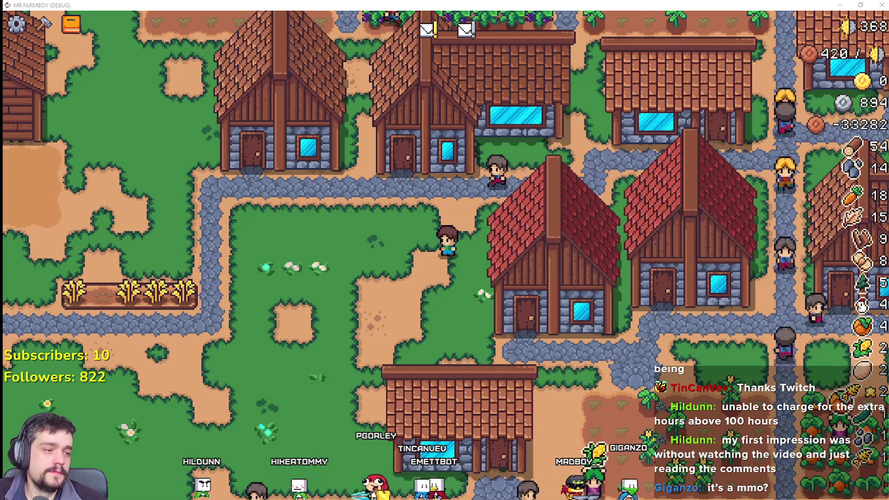
pyautogui.hotkey('alt', 'Tab')
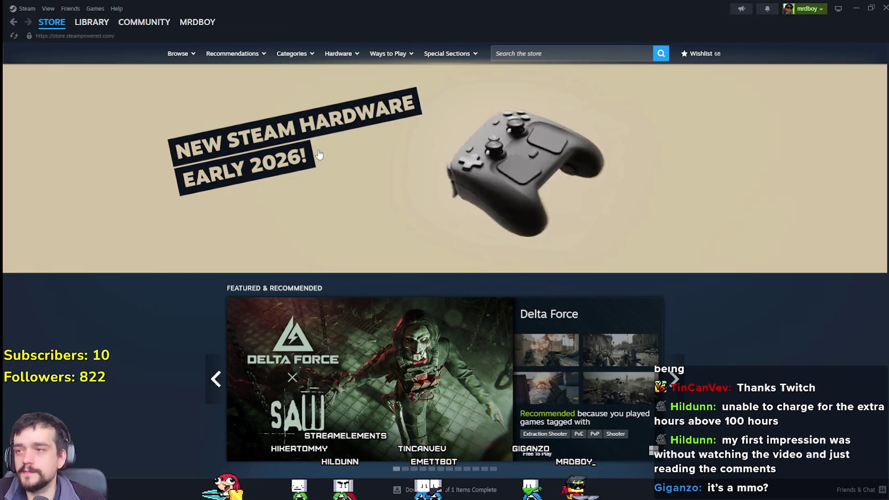
# Search the Steam store for 'win' and open the Where Winds Meet page
pyautogui.click(609, 51)
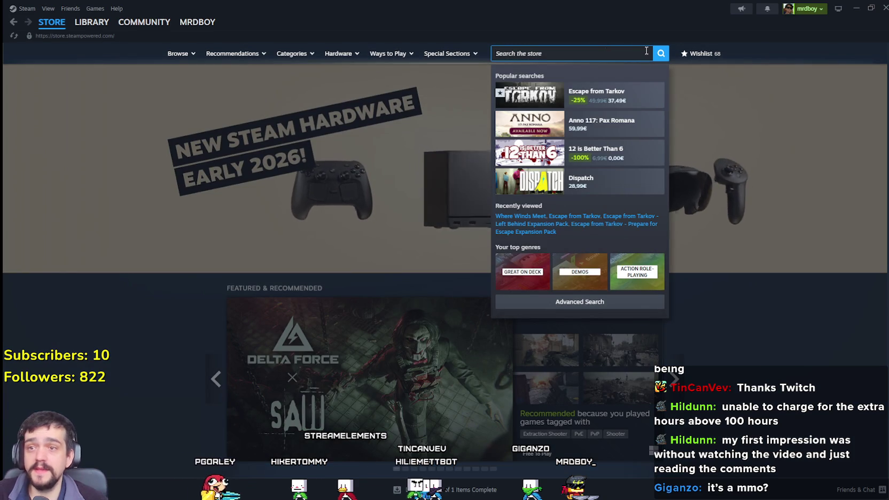
pyautogui.write('wherewin')
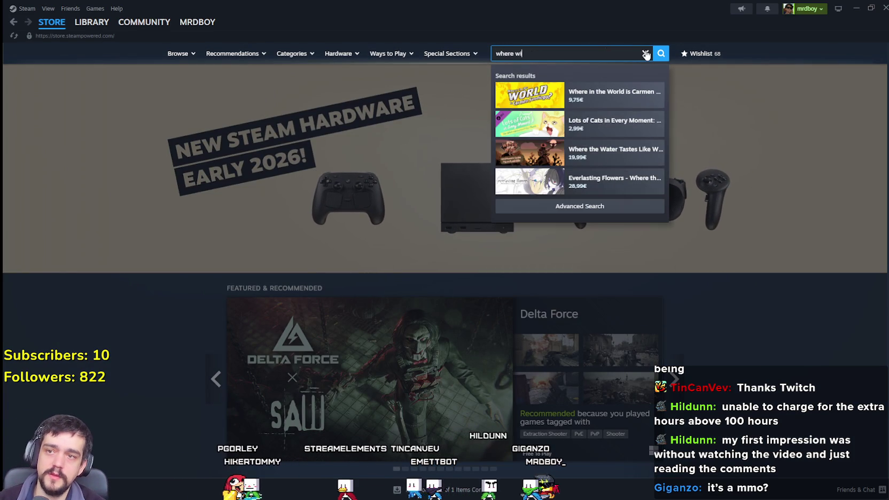
pyautogui.click(608, 88)
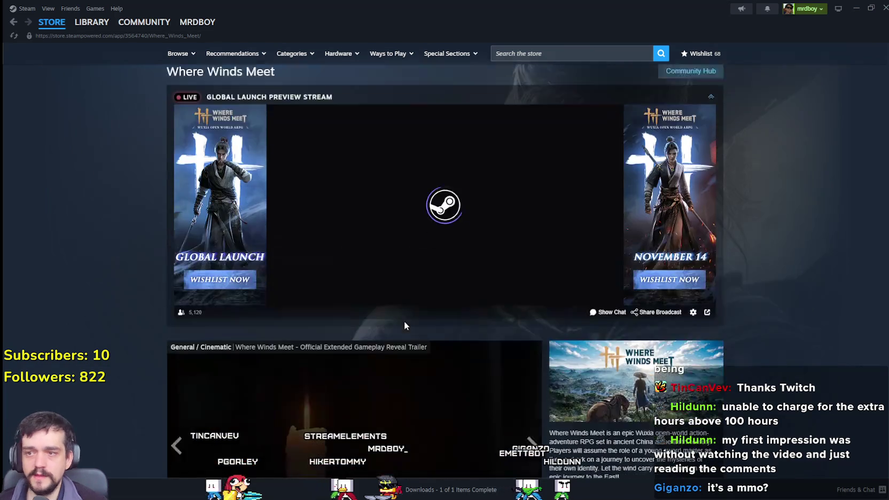
# Page through the Where Winds Meet screenshots, from the sunset shot to the dark storm
pyautogui.scroll(2, 407, 311)
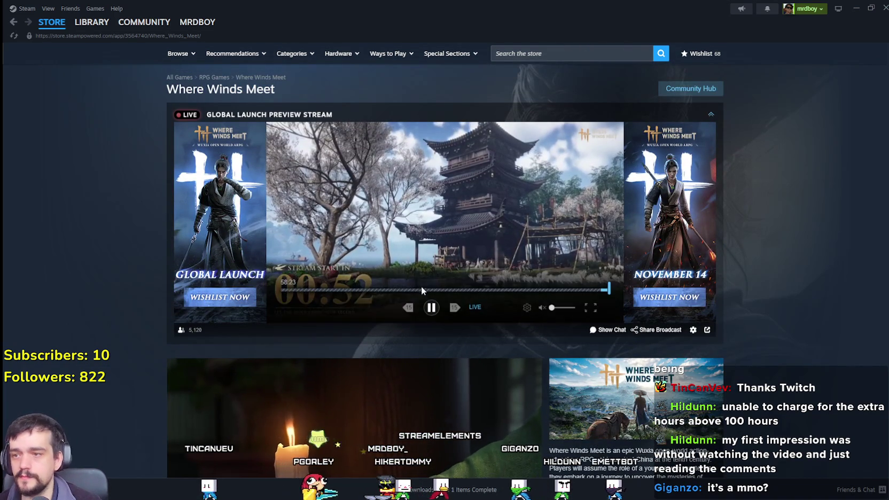
pyautogui.scroll(-4, 444, 238)
pyautogui.scroll(-6, 384, 317)
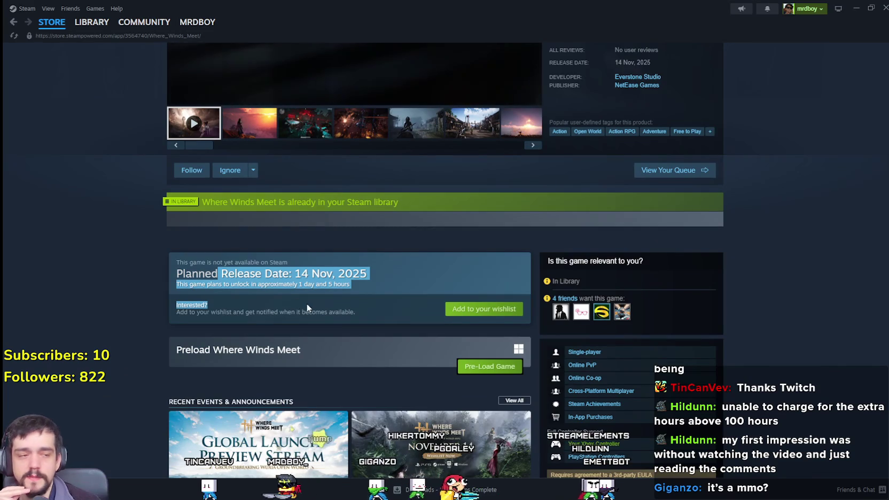
pyautogui.click(378, 288)
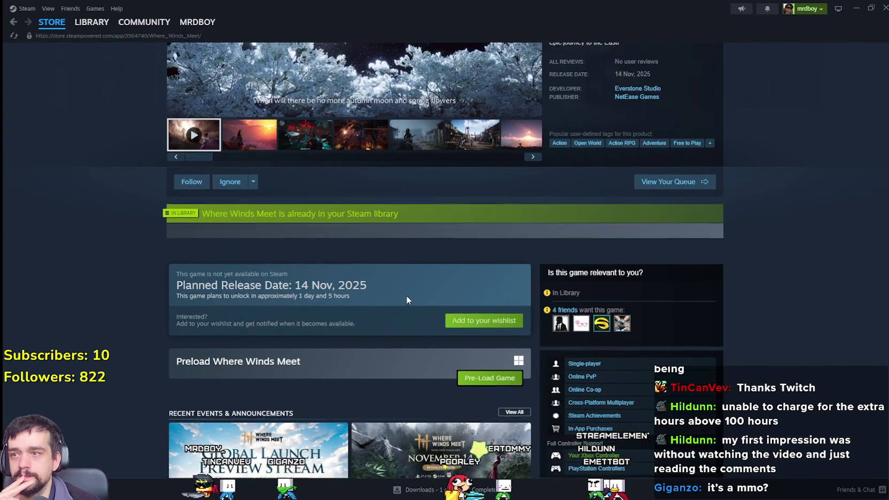
pyautogui.scroll(5, 406, 295)
pyautogui.click(250, 355)
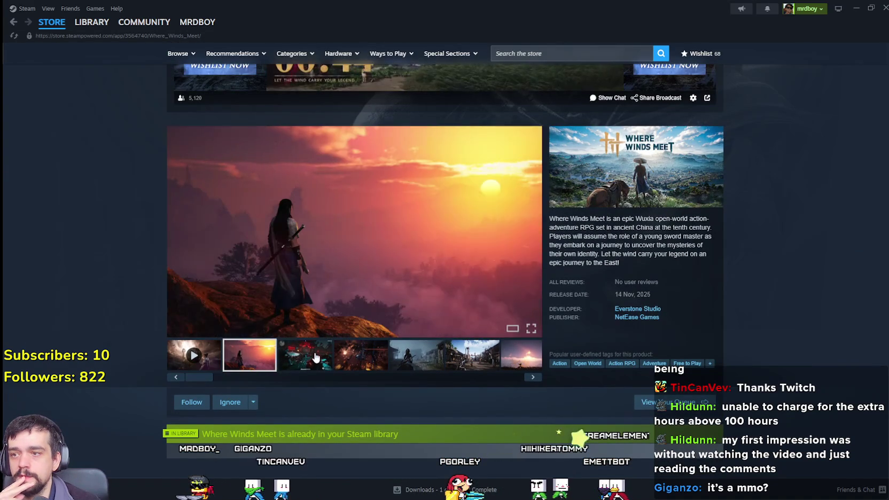
pyautogui.click(315, 357)
pyautogui.click(361, 355)
pyautogui.click(417, 356)
pyautogui.click(473, 356)
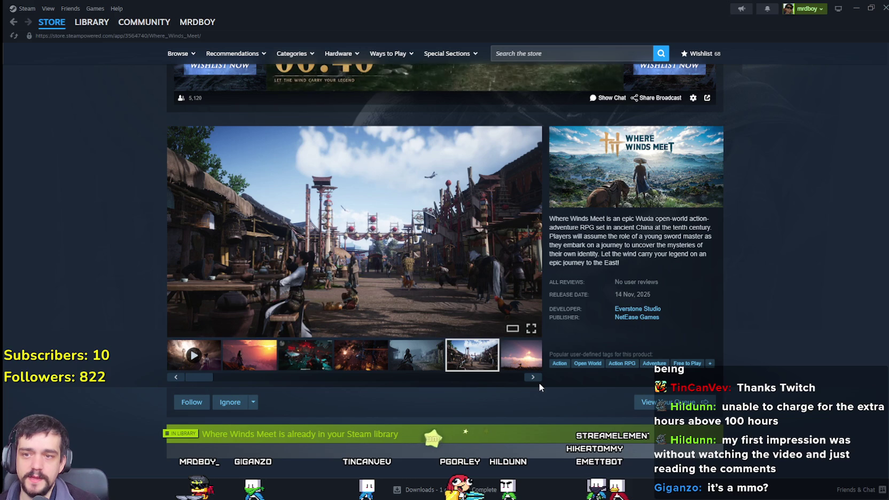
pyautogui.click(532, 378)
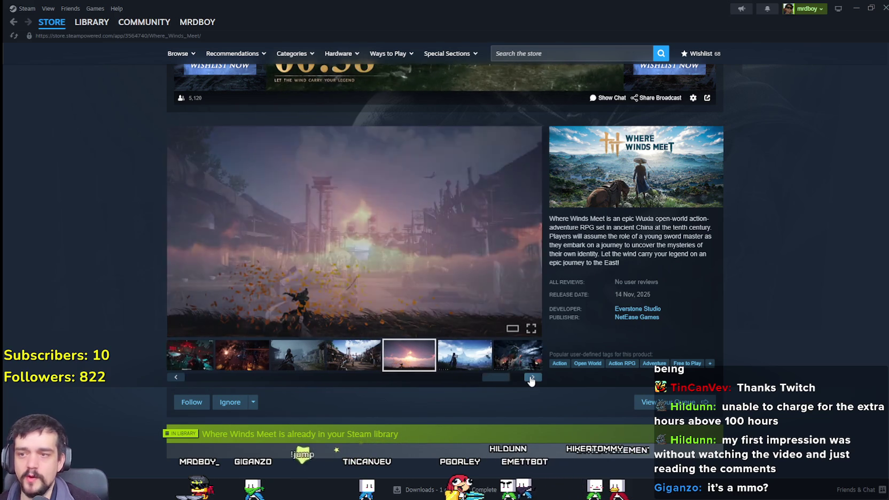
pyautogui.click(531, 378)
pyautogui.click(521, 369)
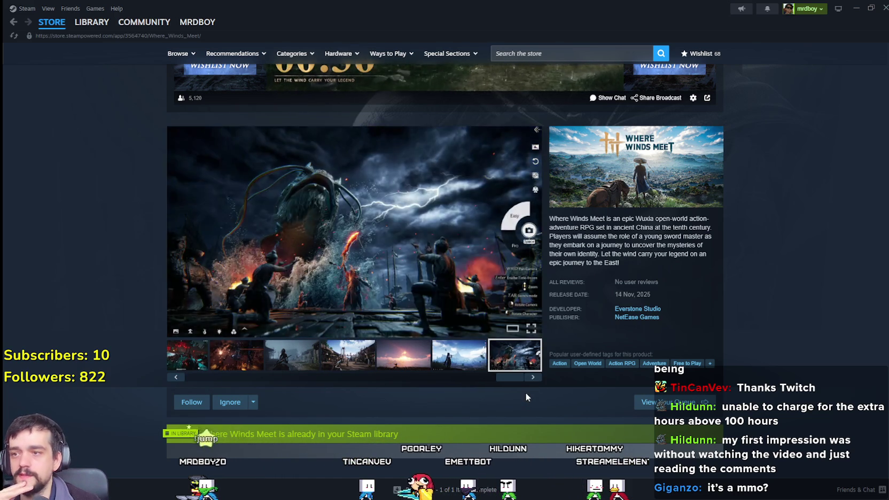
# Expand the About This Game description with READ MORE and scroll through it
pyautogui.scroll(-10, 526, 395)
pyautogui.scroll(-5, 498, 374)
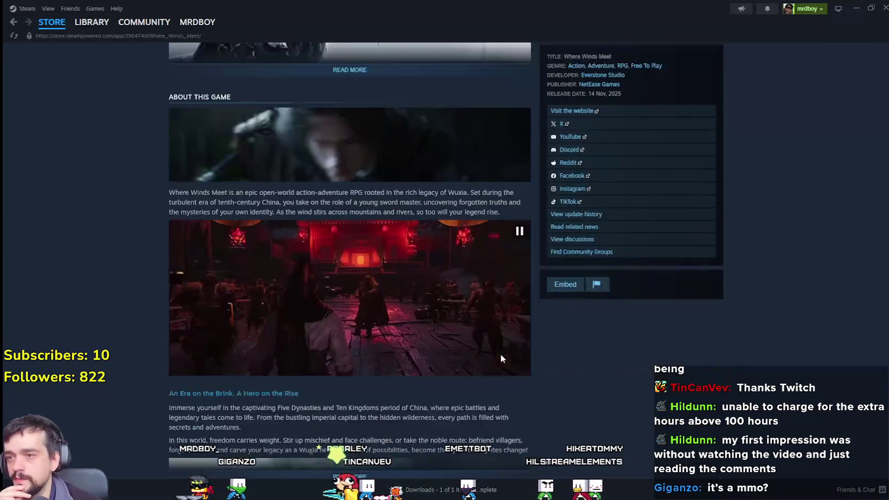
pyautogui.click(348, 427)
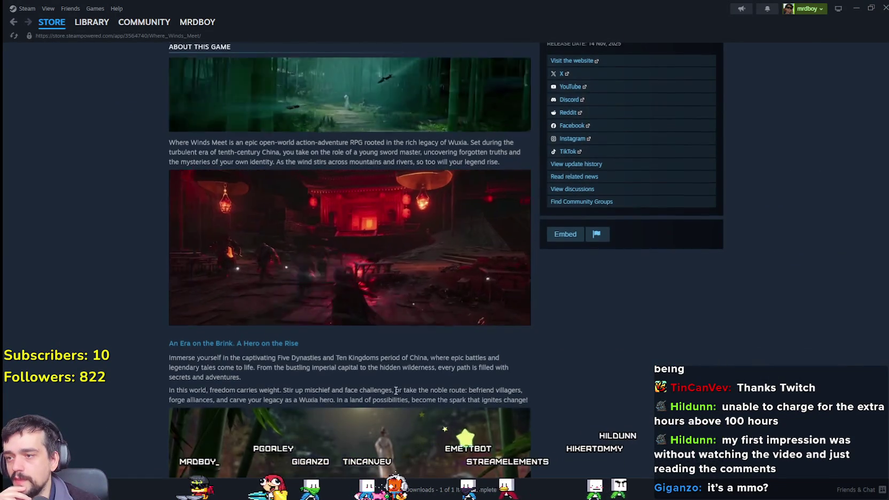
pyautogui.scroll(-6, 394, 382)
pyautogui.scroll(4, 405, 278)
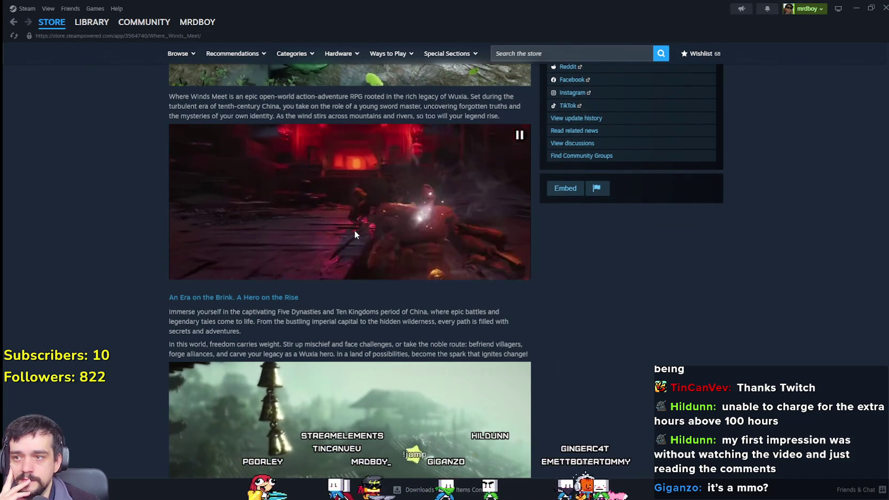
pyautogui.scroll(-7, 648, 338)
pyautogui.scroll(-12, 593, 337)
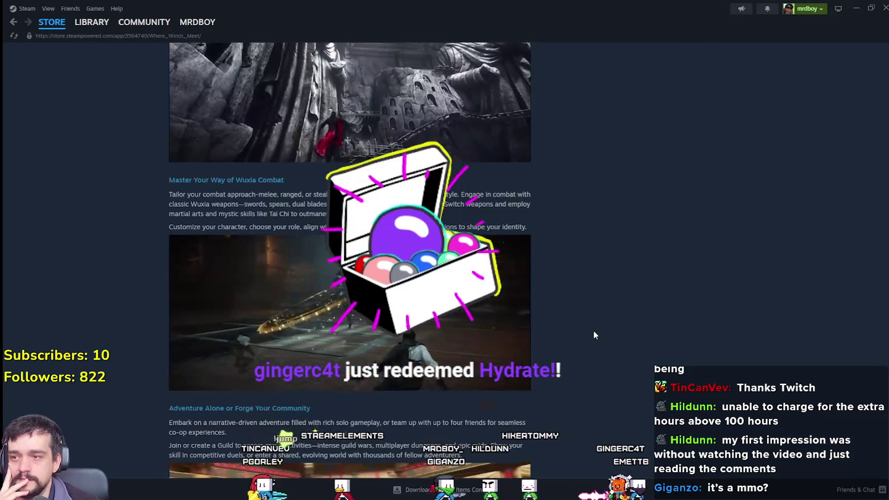
pyautogui.scroll(-1, 609, 317)
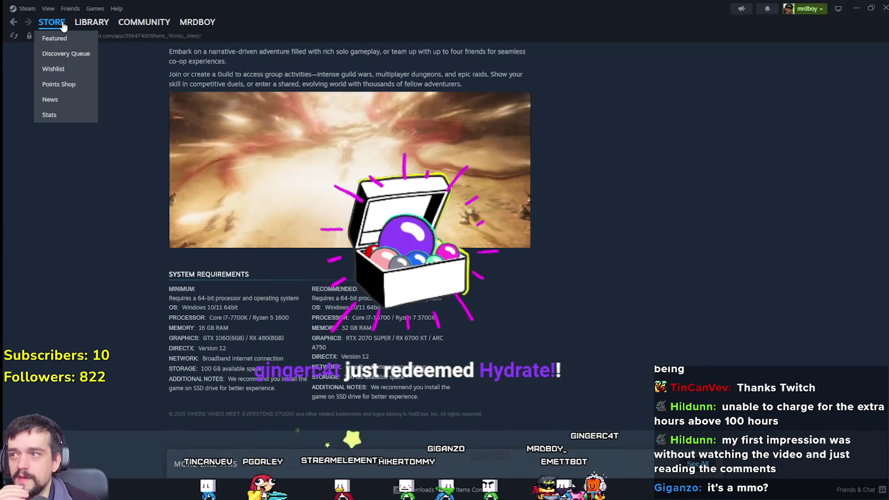
pyautogui.scroll(5, 636, 296)
pyautogui.scroll(15, 635, 297)
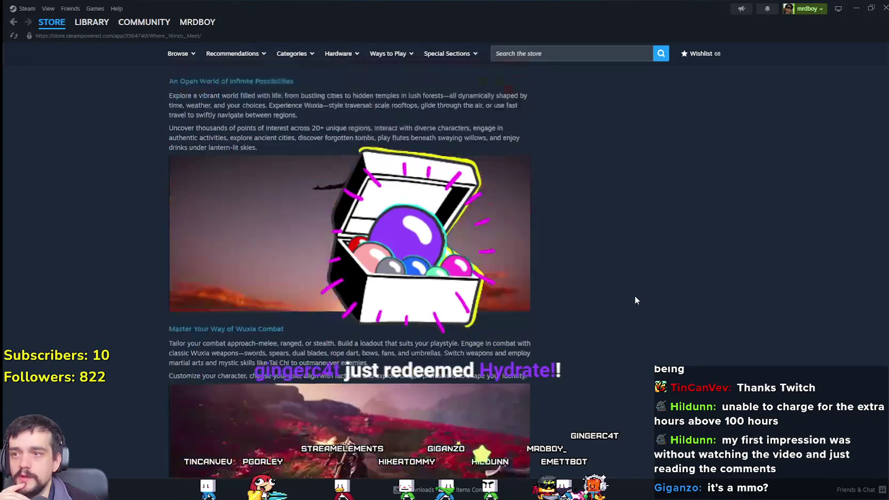
pyautogui.scroll(4, 438, 322)
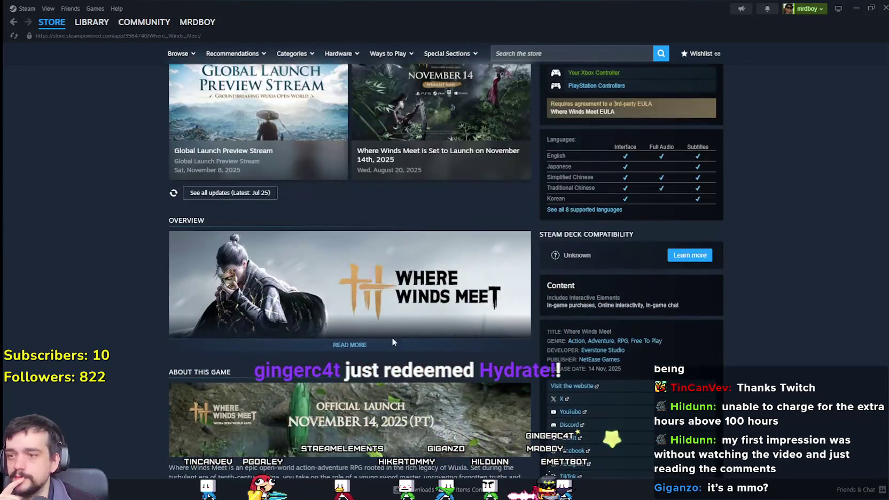
pyautogui.scroll(-3, 411, 332)
pyautogui.scroll(5, 386, 342)
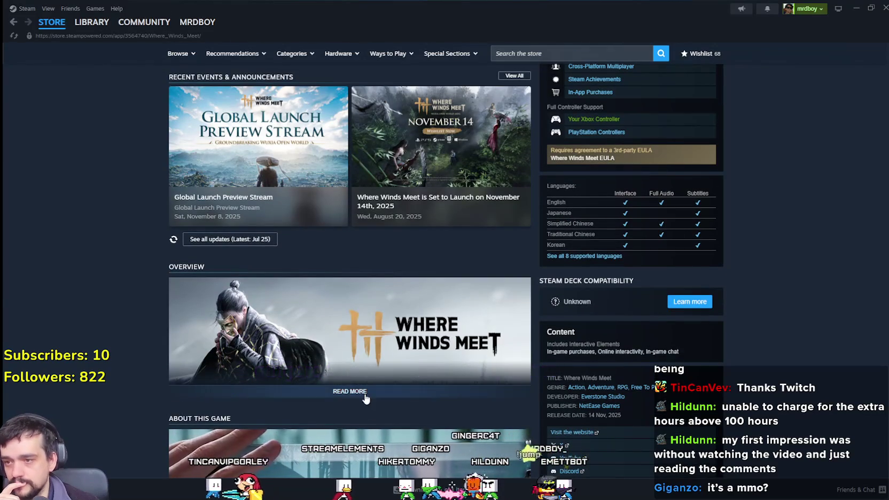
# Expand the overview banner text and scroll down the Where Winds Meet page
pyautogui.click(366, 398)
pyautogui.scroll(-5, 380, 375)
pyautogui.scroll(2, 406, 294)
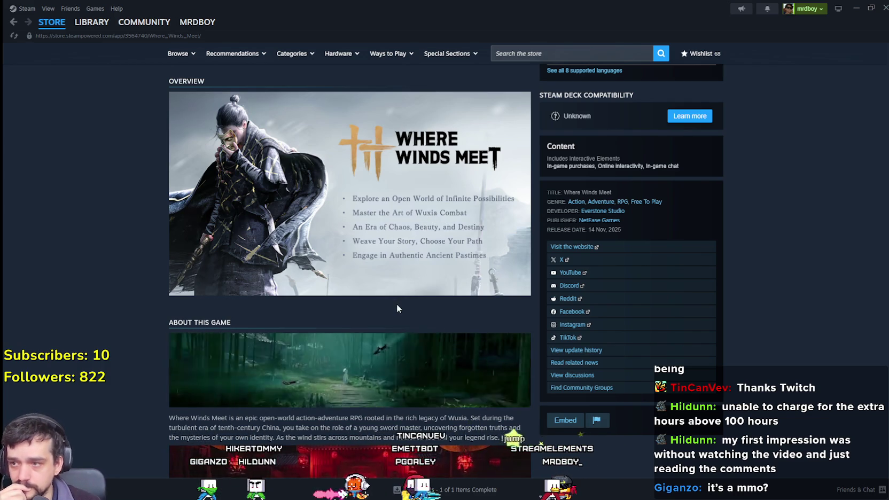
pyautogui.scroll(-6, 396, 299)
pyautogui.scroll(-5, 354, 270)
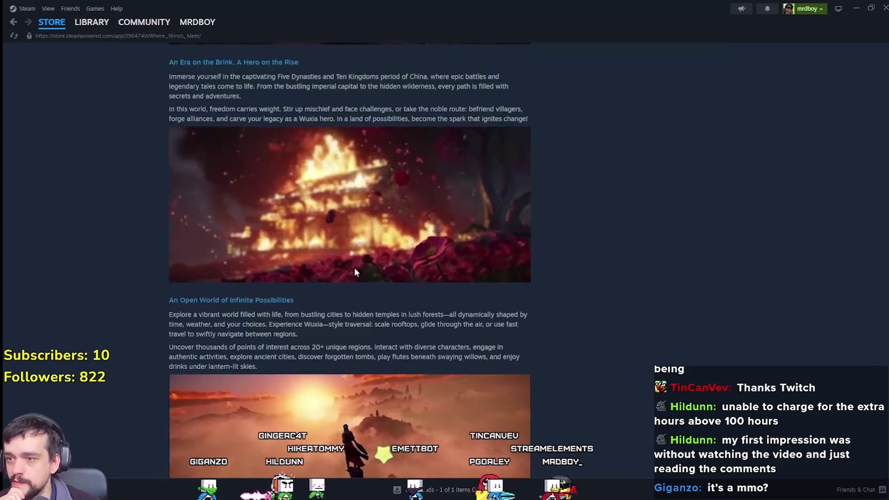
pyautogui.scroll(-6, 356, 265)
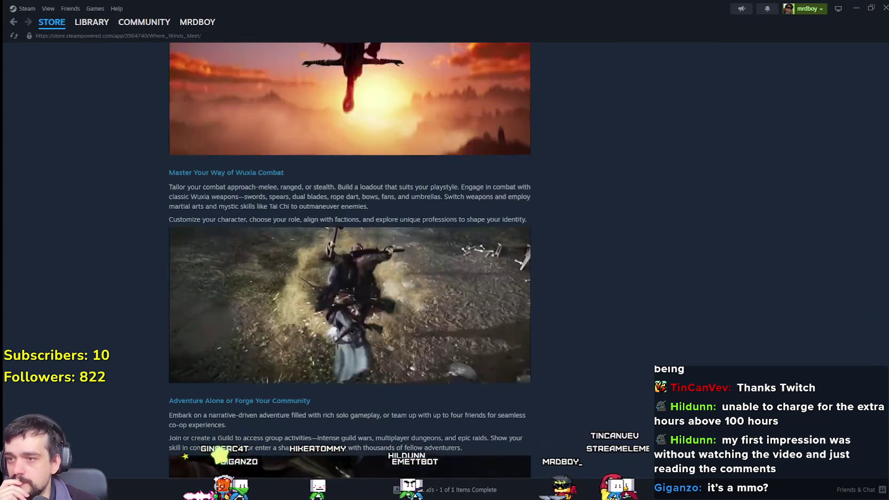
pyautogui.scroll(-3, 884, 319)
# Scroll further down, visit the Store front page, then close Steam
pyautogui.moveTo(884, 320); pyautogui.dragTo(856, 63)
pyautogui.scroll(-6, 856, 69)
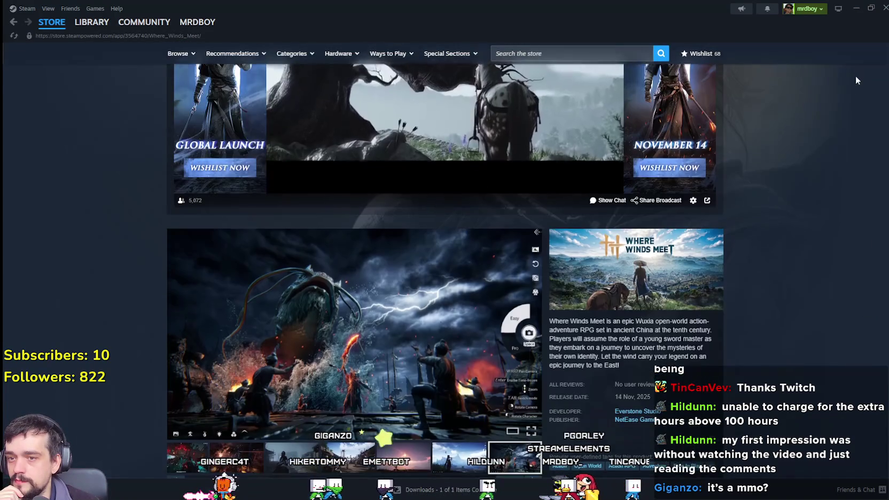
pyautogui.scroll(-4, 369, 116)
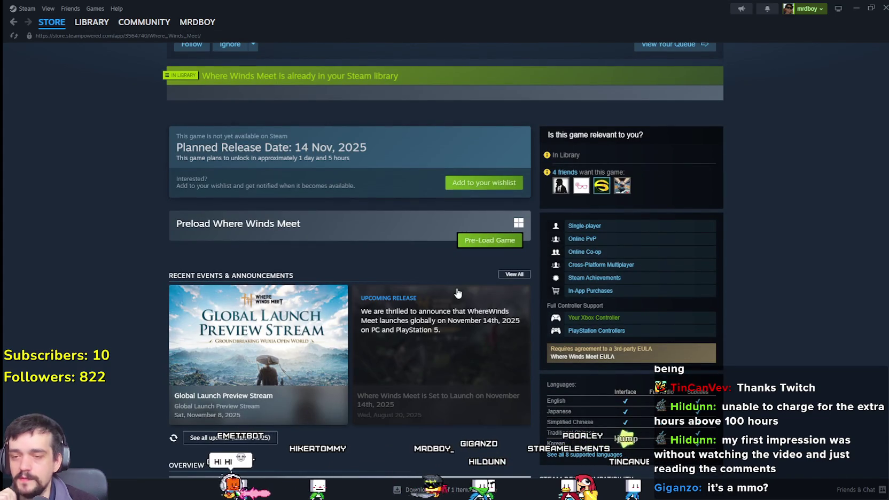
pyautogui.scroll(-1, 453, 294)
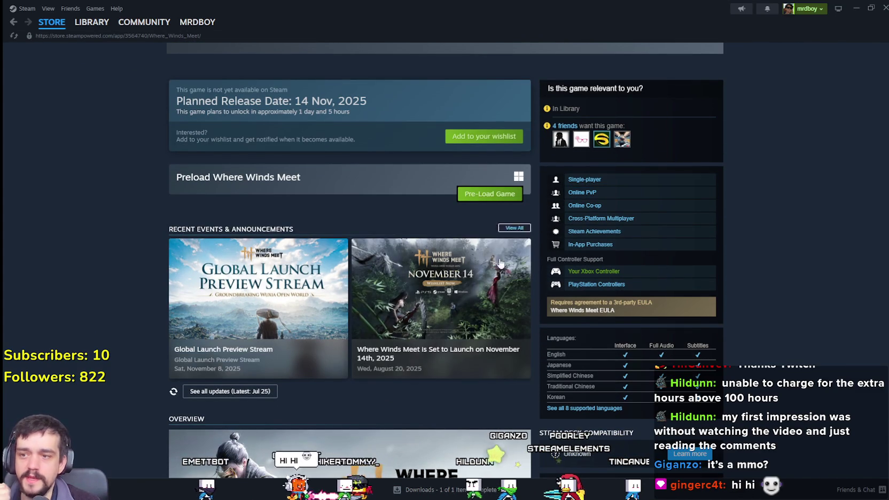
pyautogui.click(55, 23)
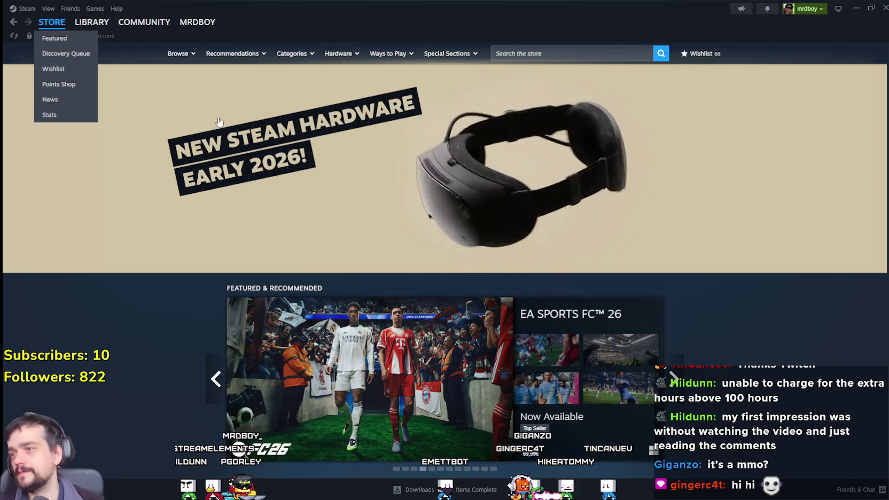
pyautogui.click(885, 6)
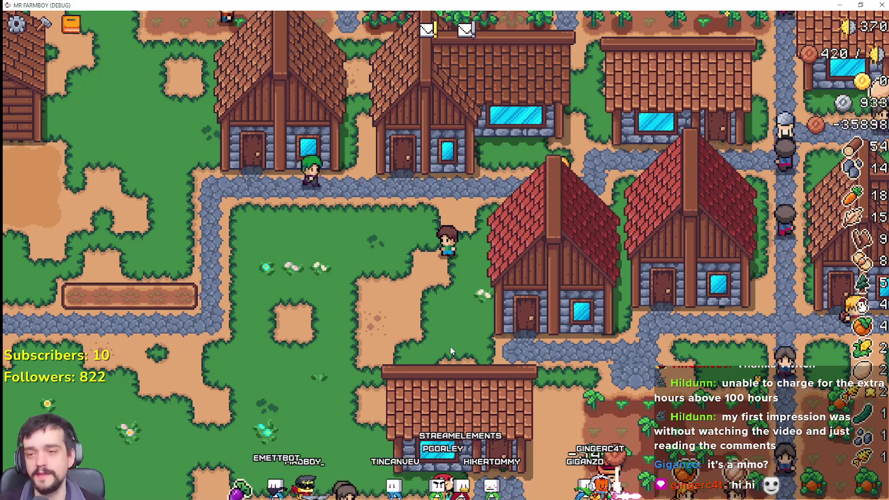
# Walk the farmer left through the village, then up to the building beside the crop fields
pyautogui.press('a')
pyautogui.press('s')
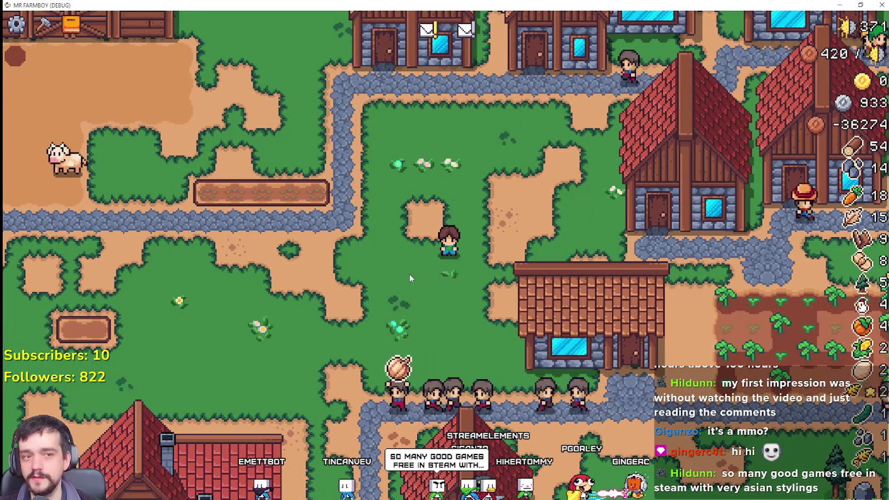
pyautogui.press('a')
pyautogui.press('w')
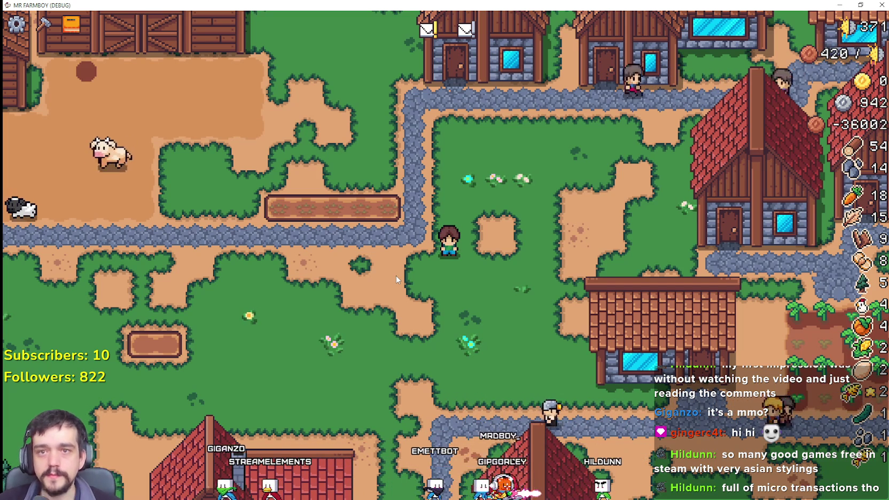
pyautogui.hotkey('w', 'a')
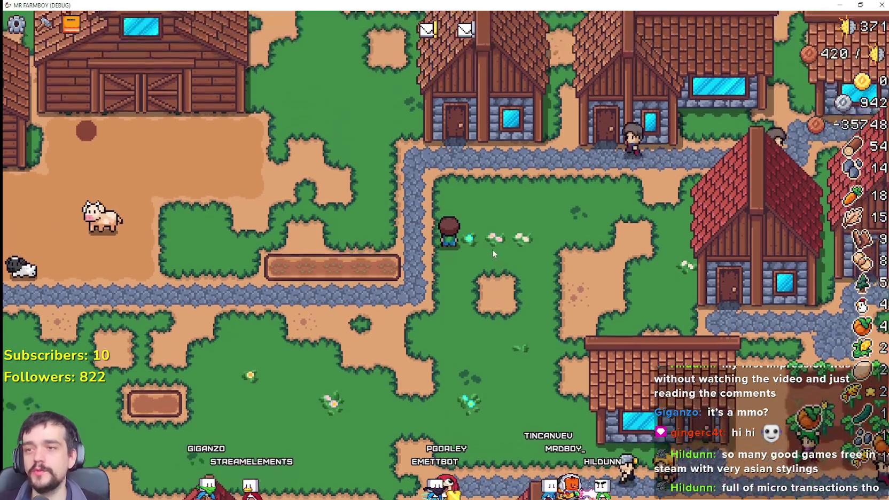
pyautogui.press('d')
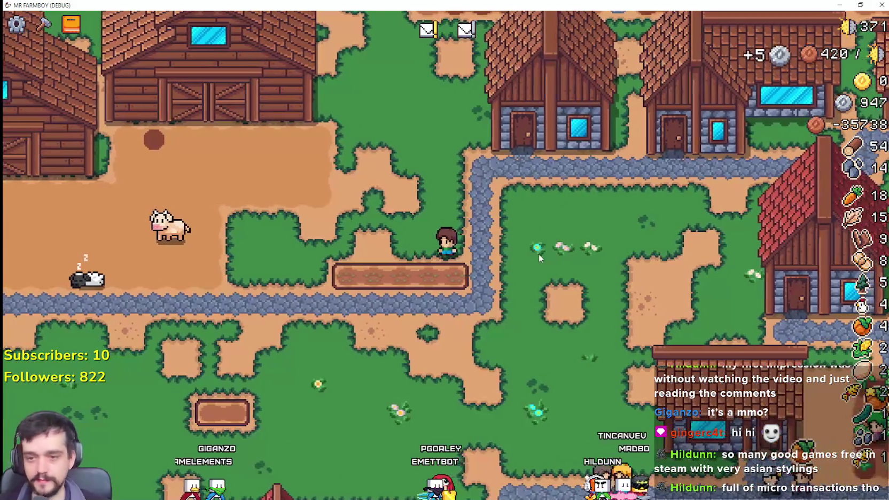
pyautogui.hotkey('w', 'd')
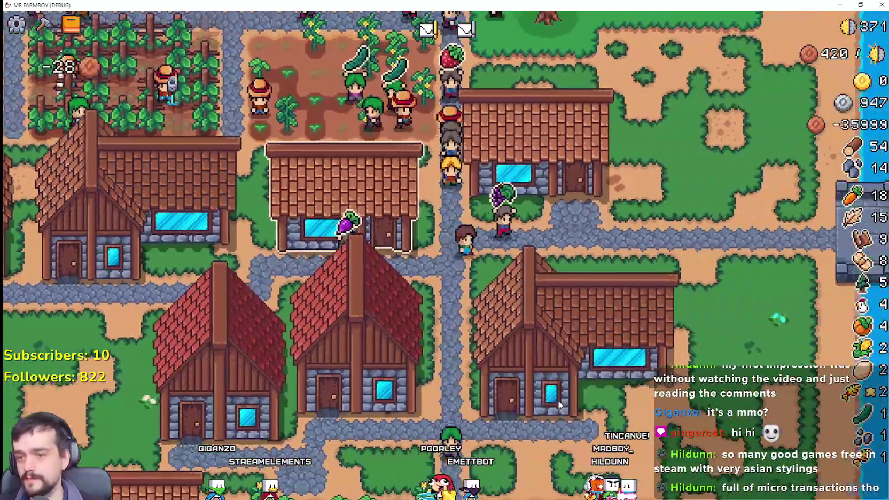
# Check the nearby building's Market and Warehouse windows, closing each afterwards
pyautogui.click(525, 327)
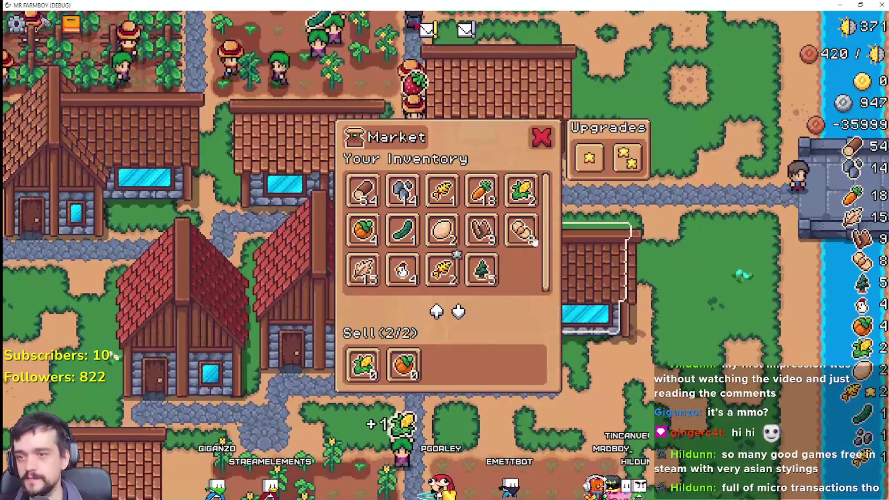
pyautogui.press('w')
pyautogui.click(564, 285)
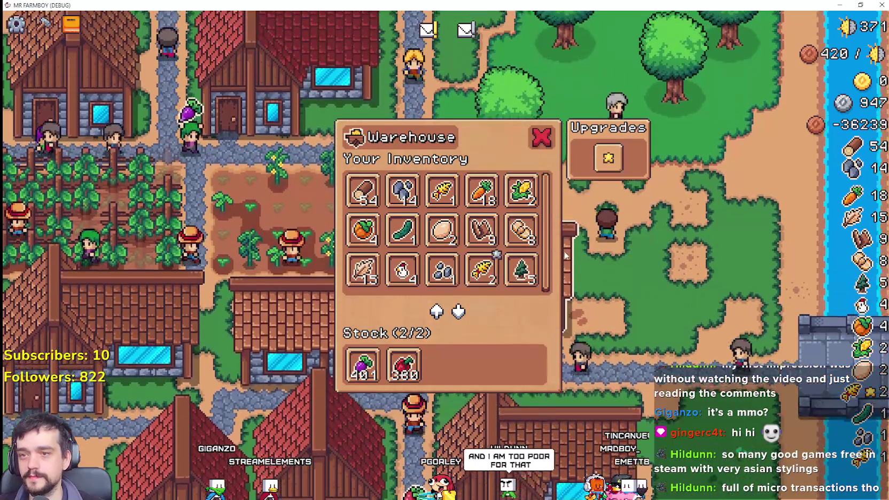
pyautogui.press('Escape')
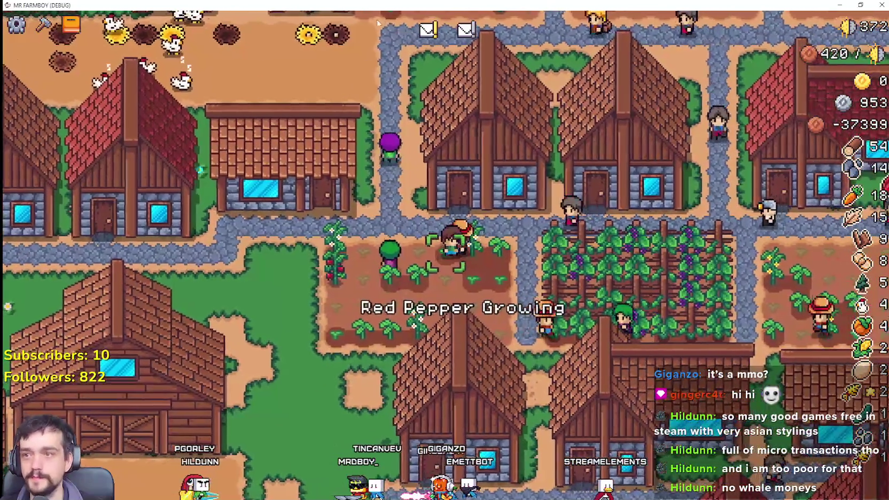
# Zoom out over the map, walk the farmer right and up, then zoom back in
pyautogui.scroll(-10, 504, 305)
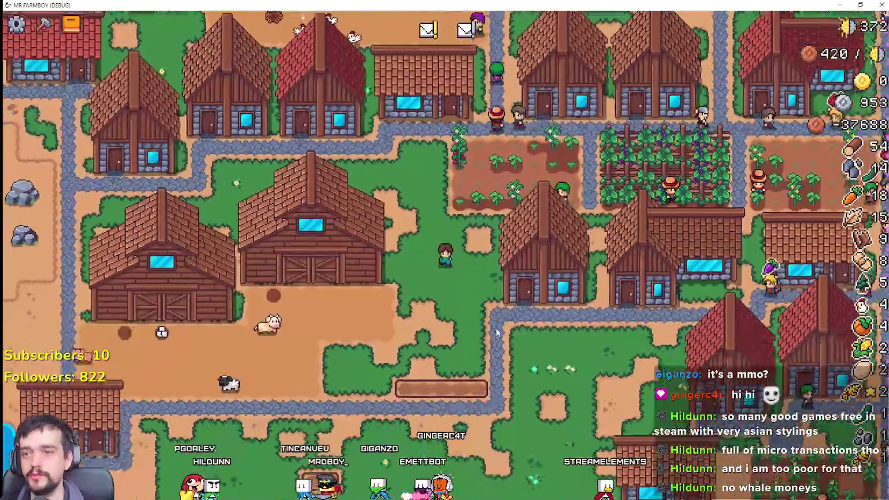
pyautogui.scroll(-2, 501, 316)
pyautogui.press('d')
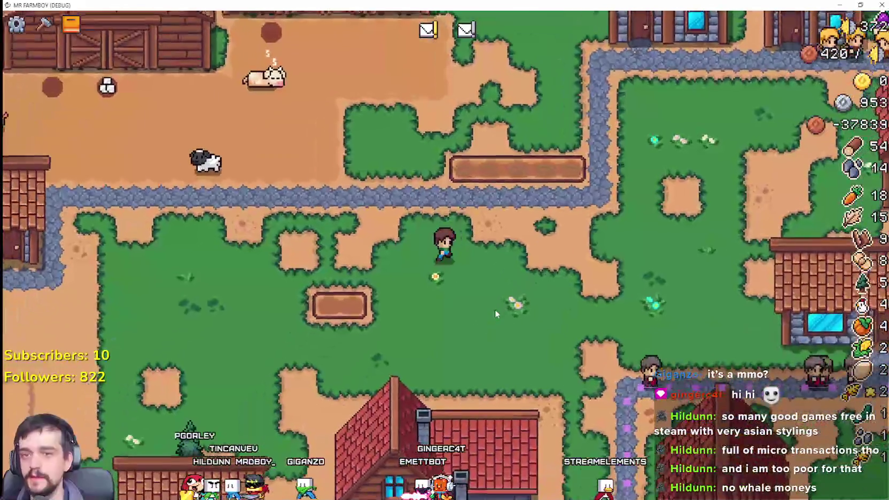
pyautogui.press('w')
pyautogui.scroll(-5, 367, 258)
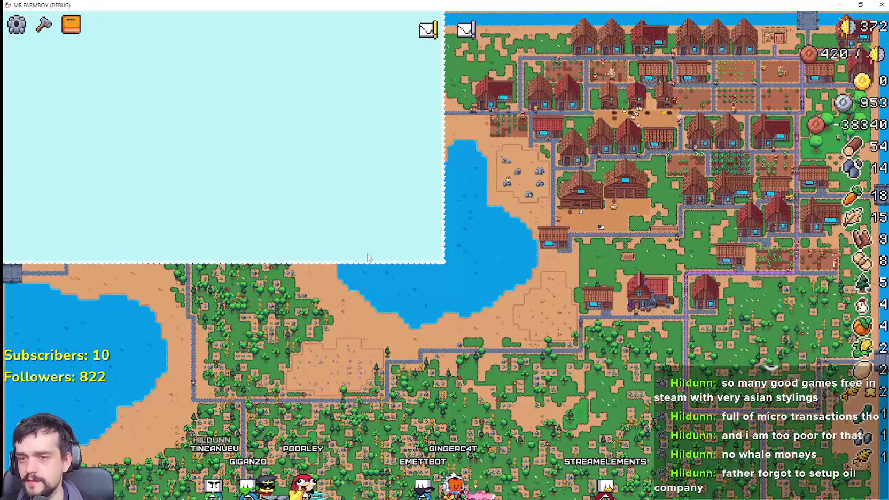
pyautogui.scroll(5, 449, 336)
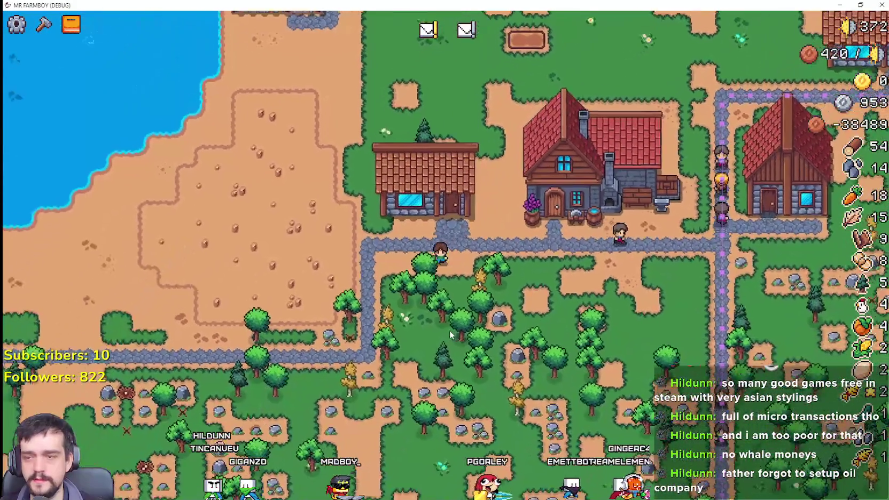
pyautogui.scroll(4, 450, 334)
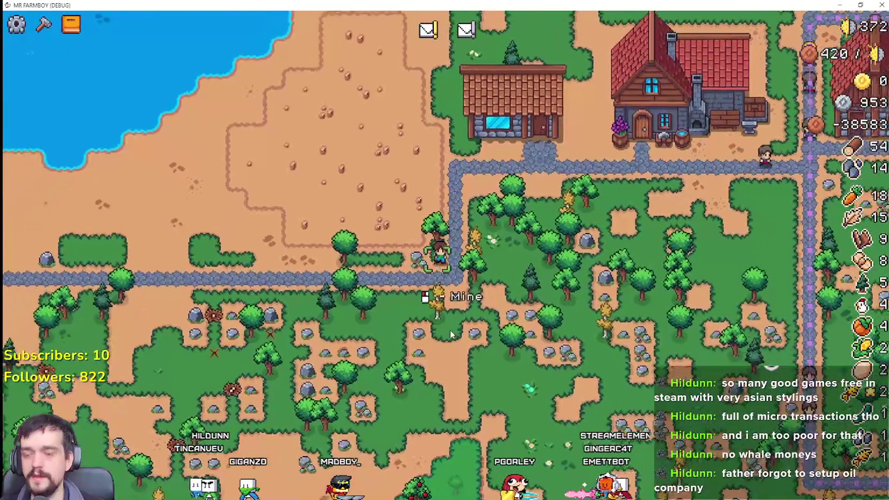
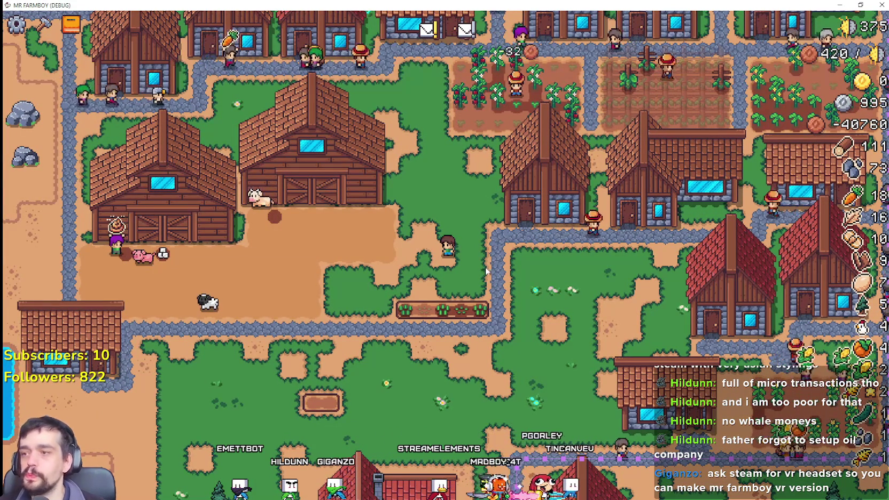
# Walk the farmer down to the smithy and look at the blacksmith's ore and furnace panel
pyautogui.press('s')
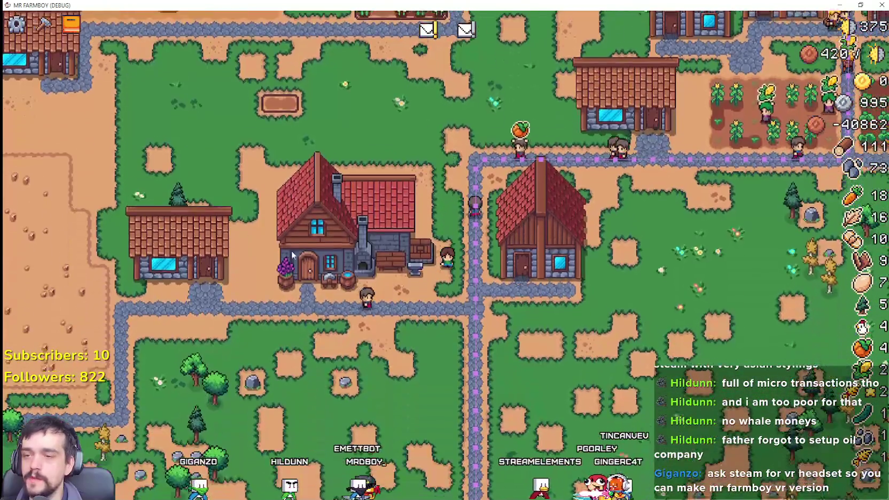
pyautogui.press('a')
pyautogui.click(404, 214)
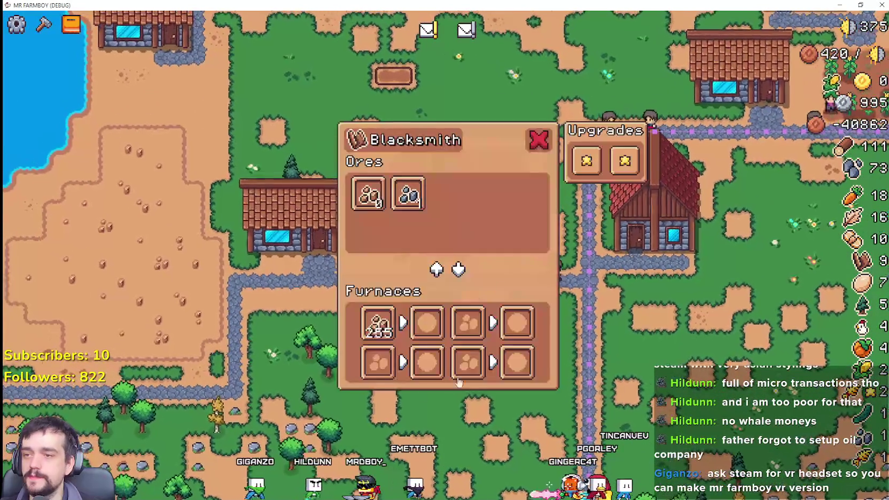
pyautogui.press('w')
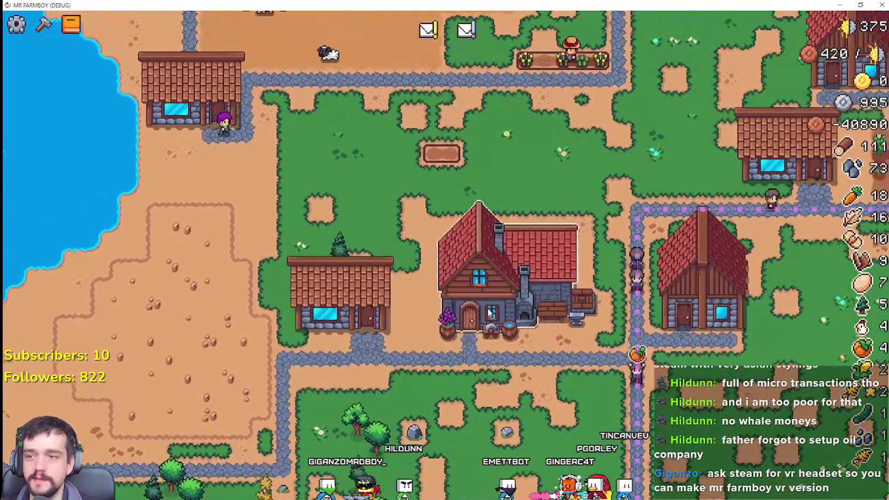
pyautogui.click(489, 312)
# Walk the farmer back up through town and check the blacksmith's furnaces
pyautogui.press('a')
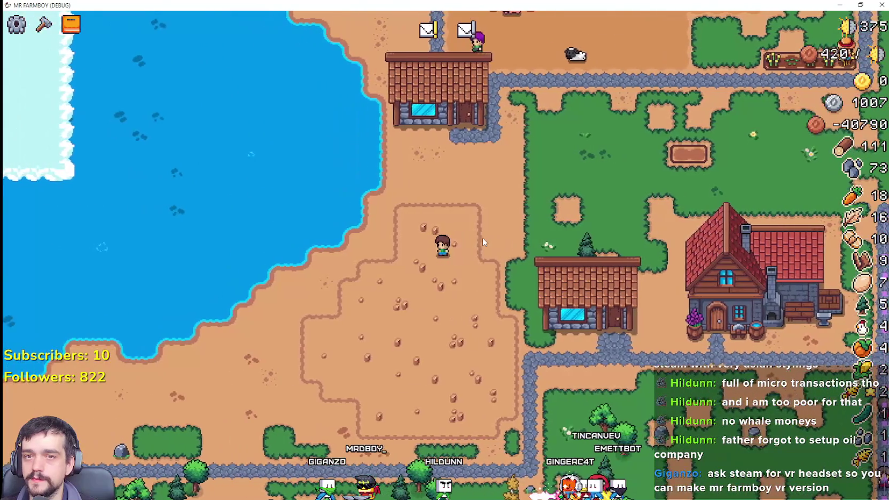
pyautogui.press('w')
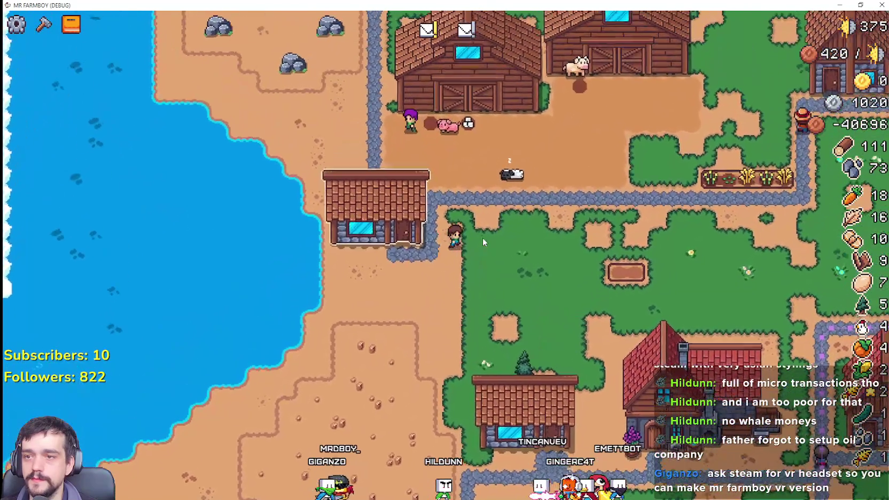
pyautogui.press('d')
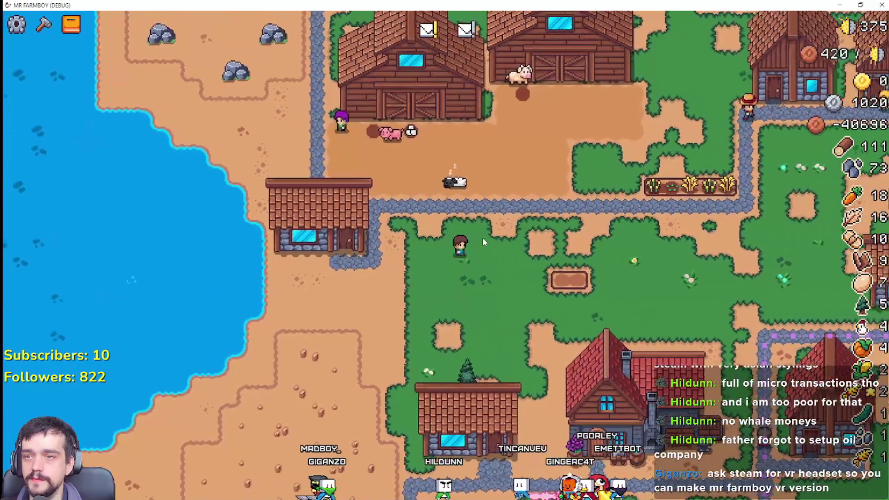
pyautogui.press('w')
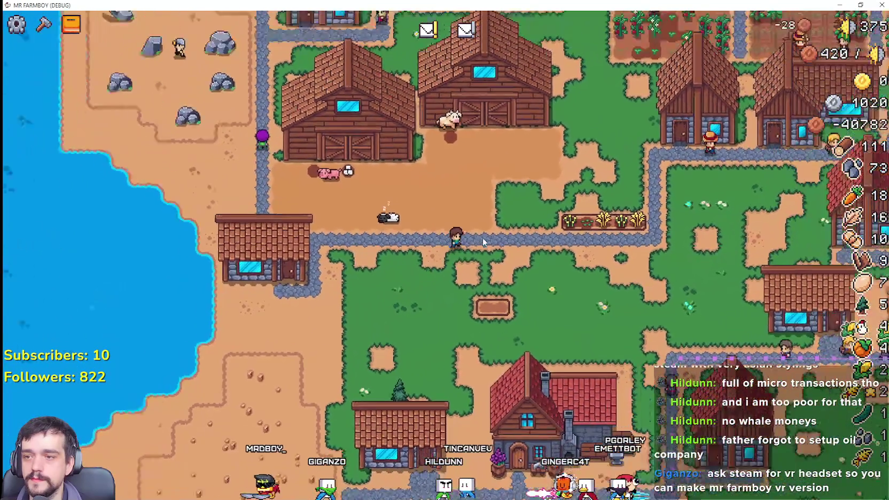
pyautogui.scroll(-3, 483, 238)
pyautogui.press('w')
pyautogui.press('d')
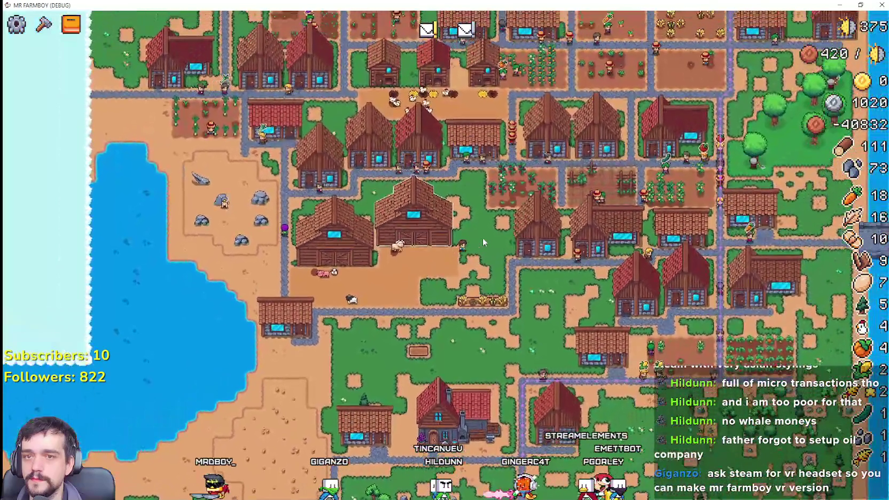
pyautogui.scroll(3, 483, 238)
pyautogui.press('w')
pyautogui.press('d')
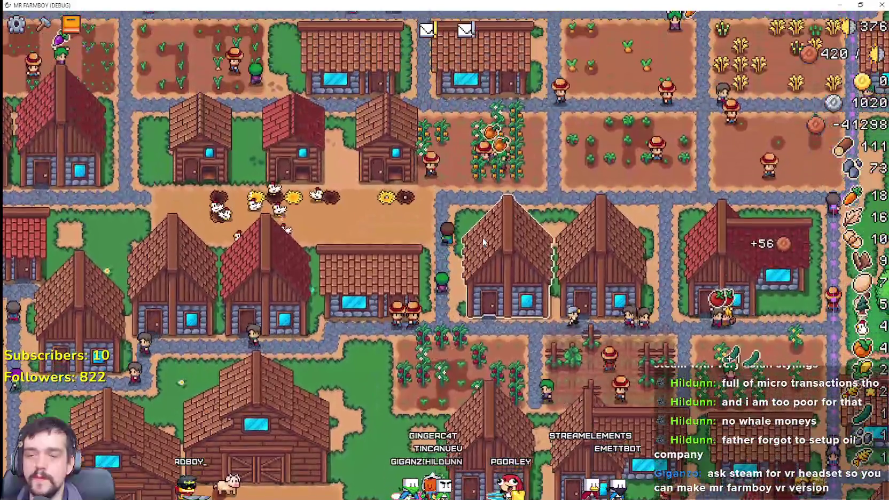
pyautogui.scroll(-5, 483, 242)
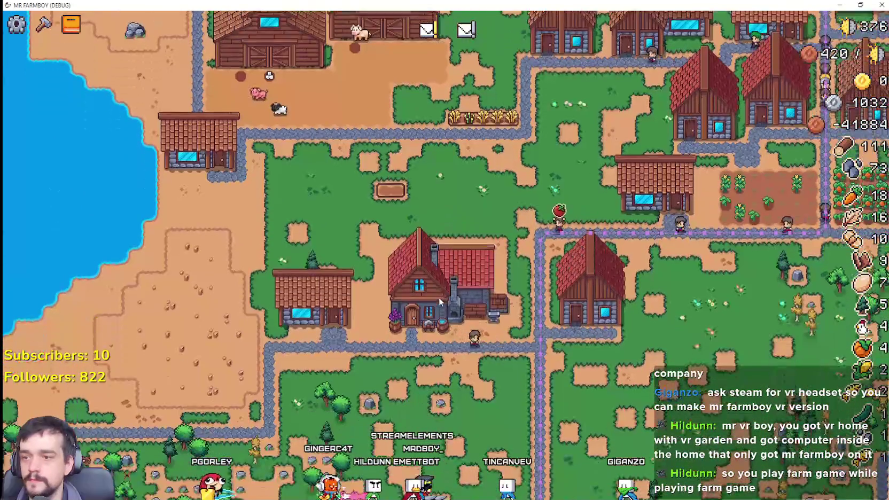
pyautogui.click(439, 305)
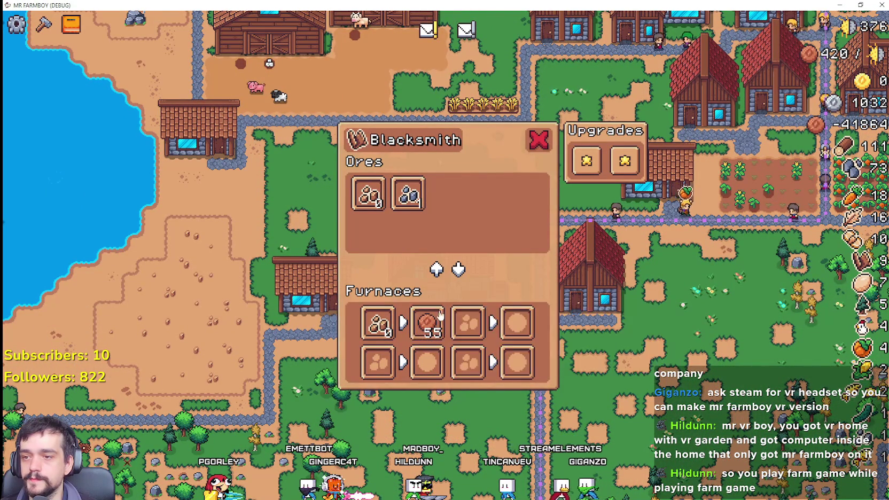
pyautogui.click(539, 141)
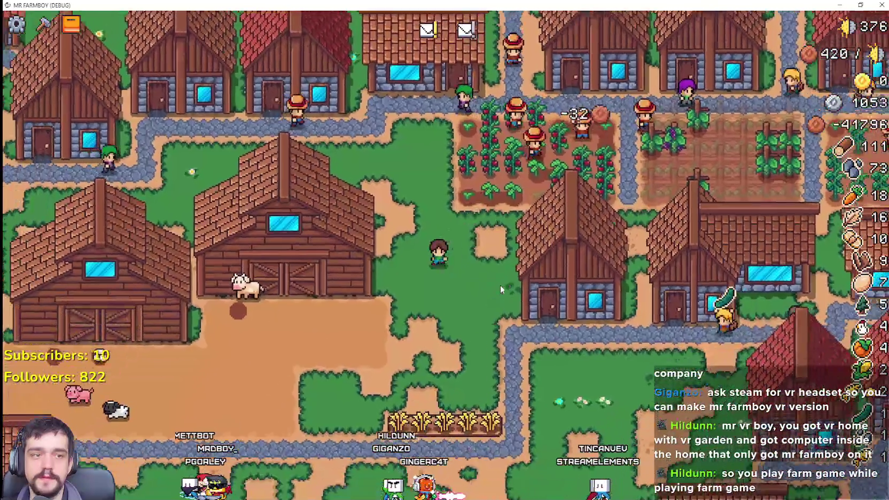
# Harvest all the ripe wheat stalks on the plot beside the barns
pyautogui.press('s')
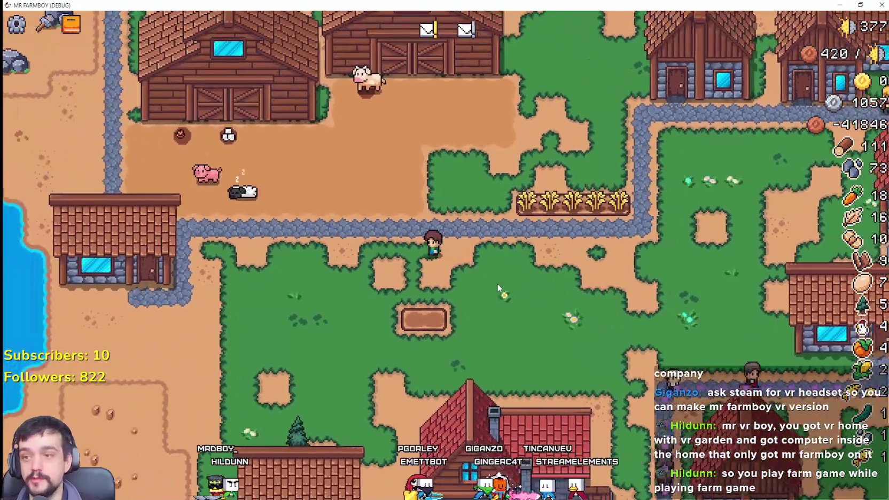
pyautogui.press('d')
pyautogui.press('w')
pyautogui.click(497, 287)
pyautogui.press('a')
pyautogui.click(498, 287)
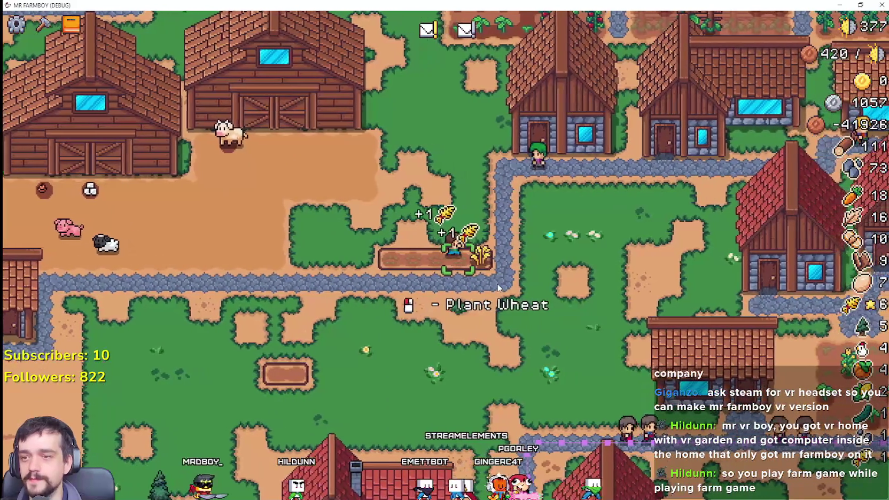
pyautogui.click(498, 288)
# Walk to the warehouse and confirm the wheat in its inventory
pyautogui.press('s')
pyautogui.press('a')
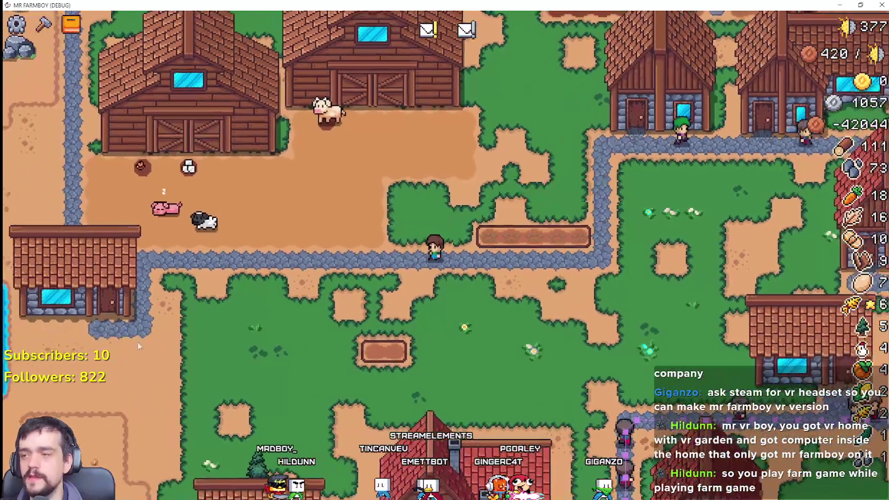
pyautogui.press('a')
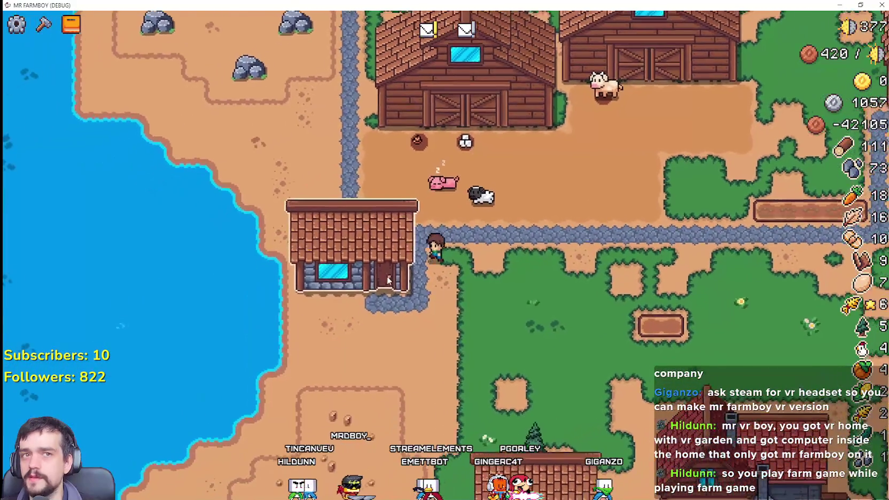
pyautogui.click(395, 275)
pyautogui.click(458, 311)
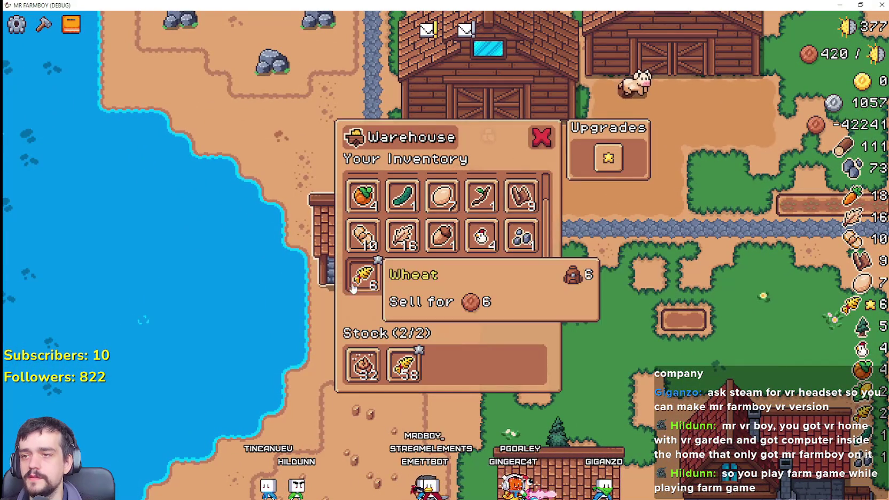
pyautogui.press('d')
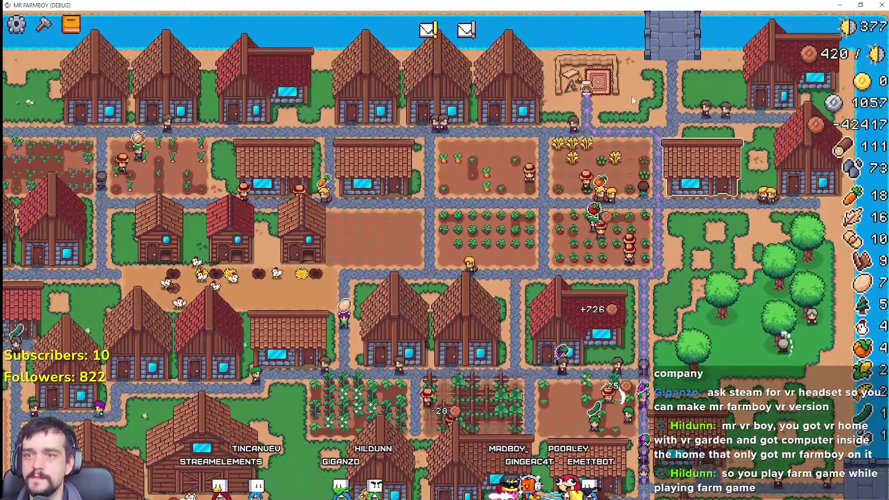
# Exchange silver at the merchant's copper Currency Exchange slot five times, leaving 466 silver
pyautogui.click(590, 88)
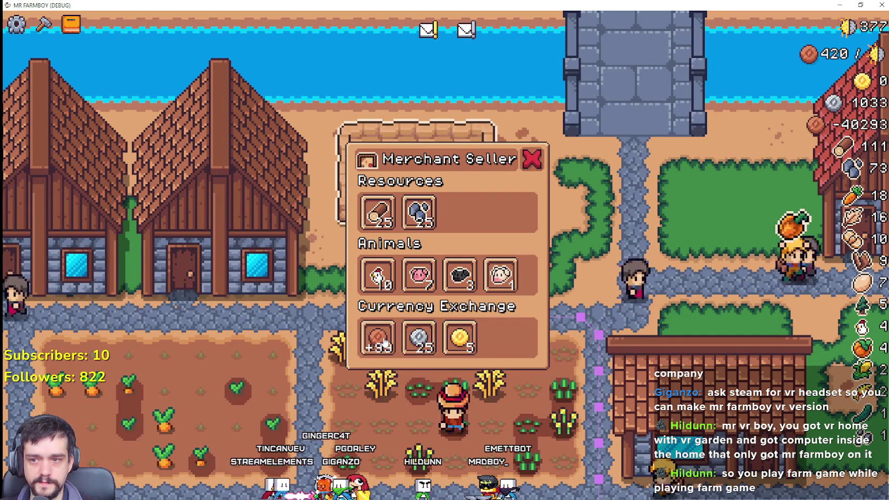
pyautogui.click(384, 342)
pyautogui.click(384, 342)
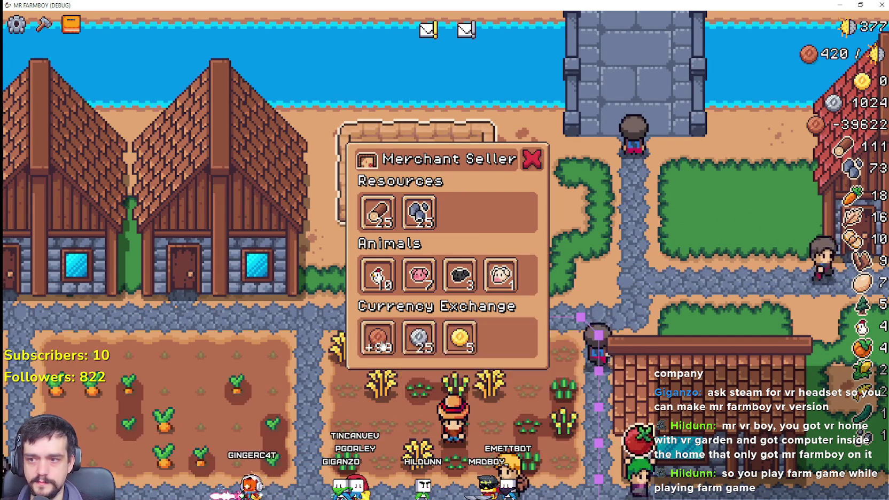
pyautogui.click(383, 345)
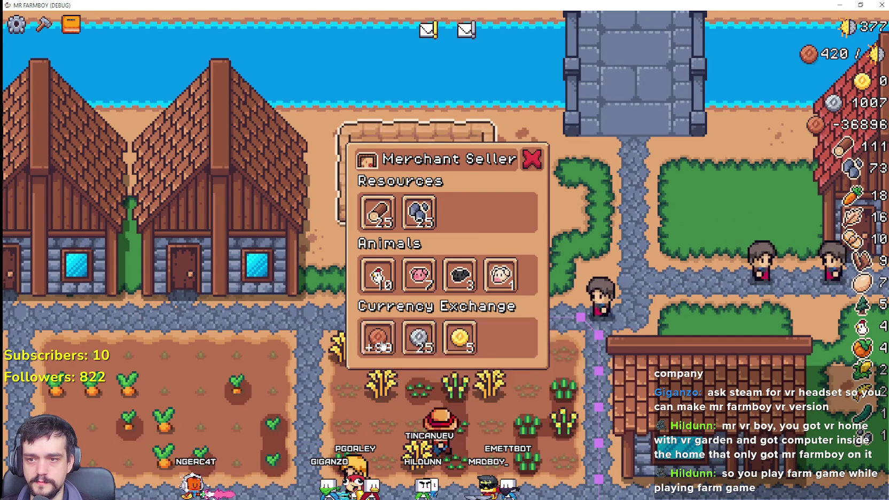
pyautogui.click(383, 346)
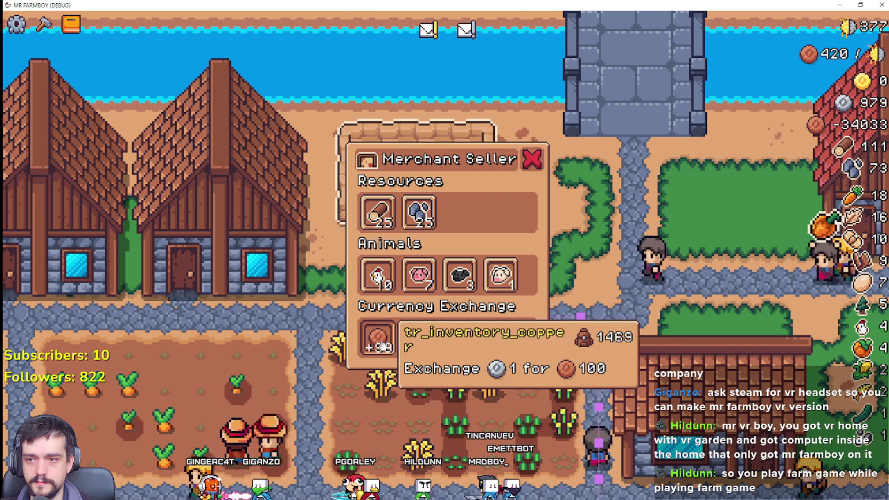
pyautogui.click(384, 345)
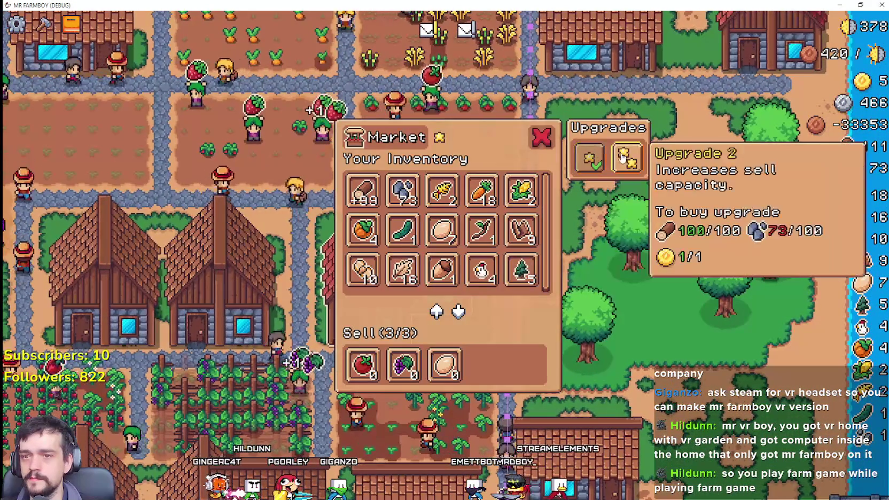
# Close the open market and warehouse windows after briefly checking house workers, market and warehouse
pyautogui.click(549, 137)
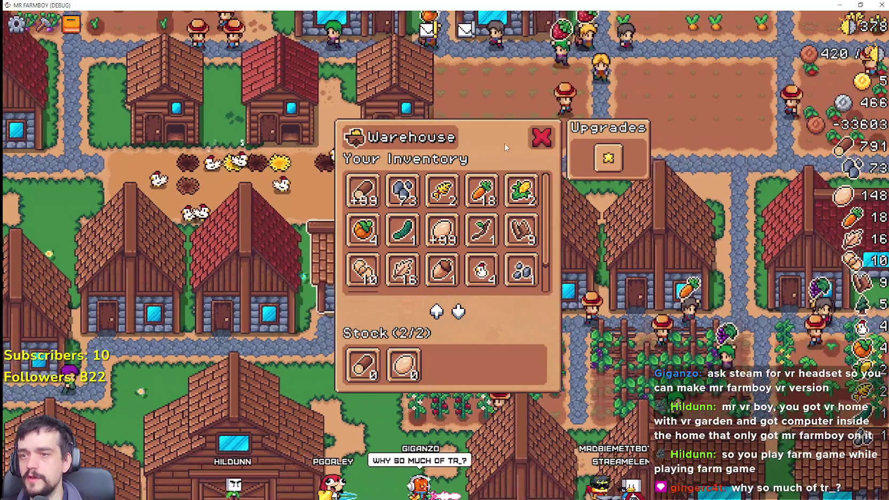
pyautogui.click(541, 137)
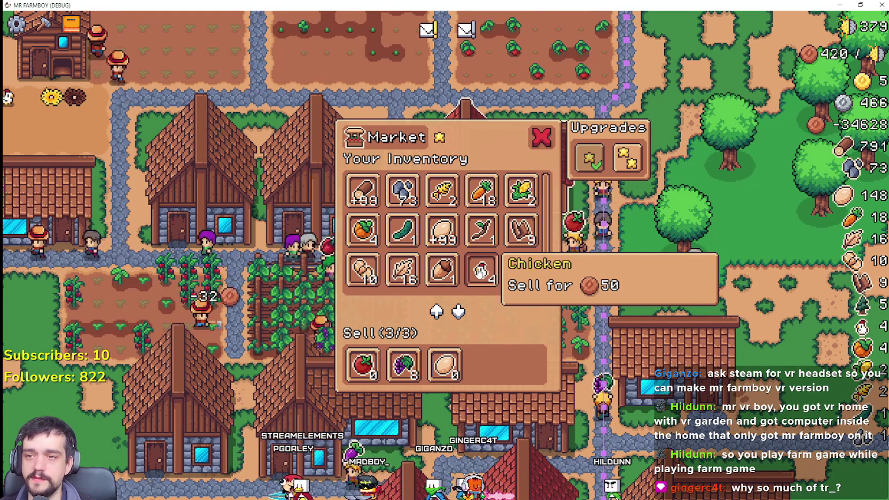
pyautogui.click(539, 137)
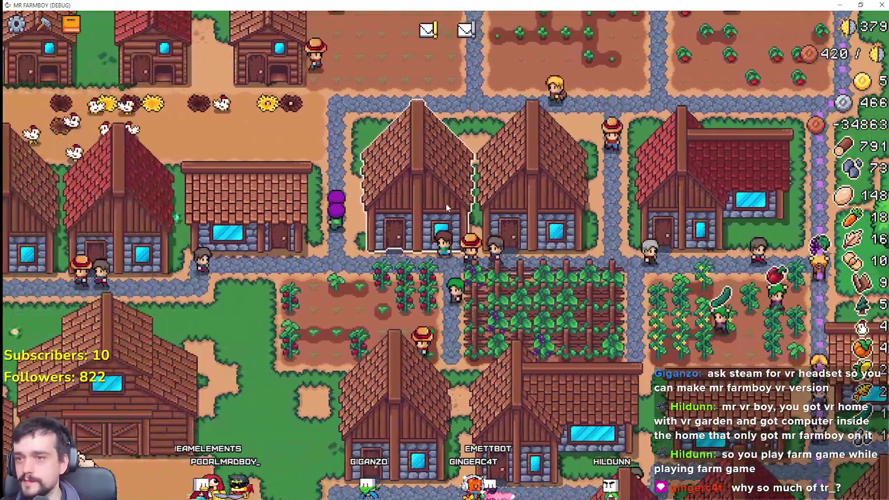
pyautogui.click(446, 203)
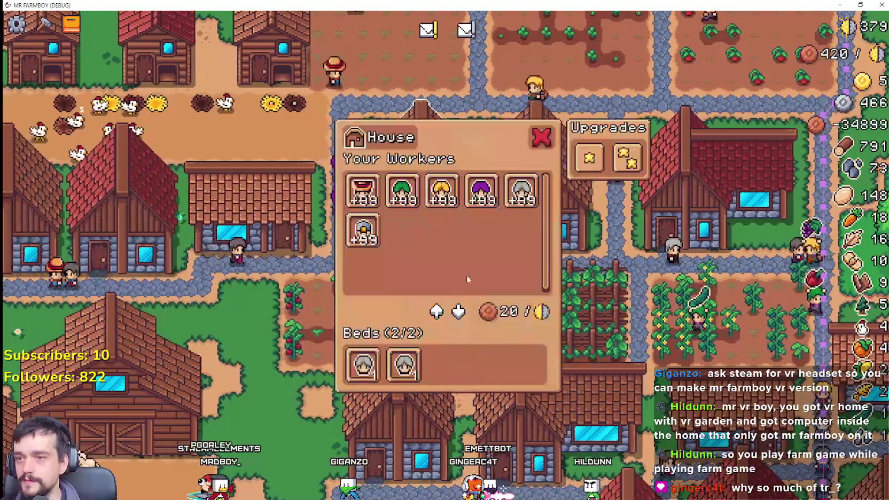
pyautogui.click(538, 136)
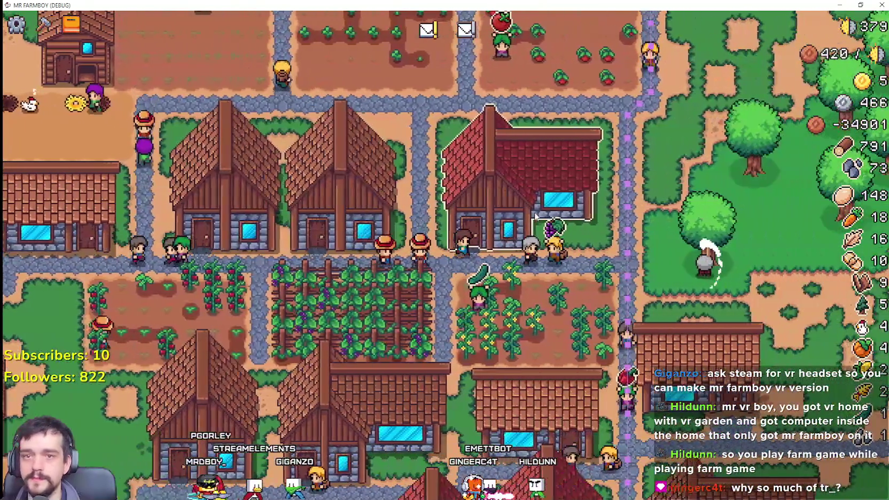
pyautogui.click(535, 212)
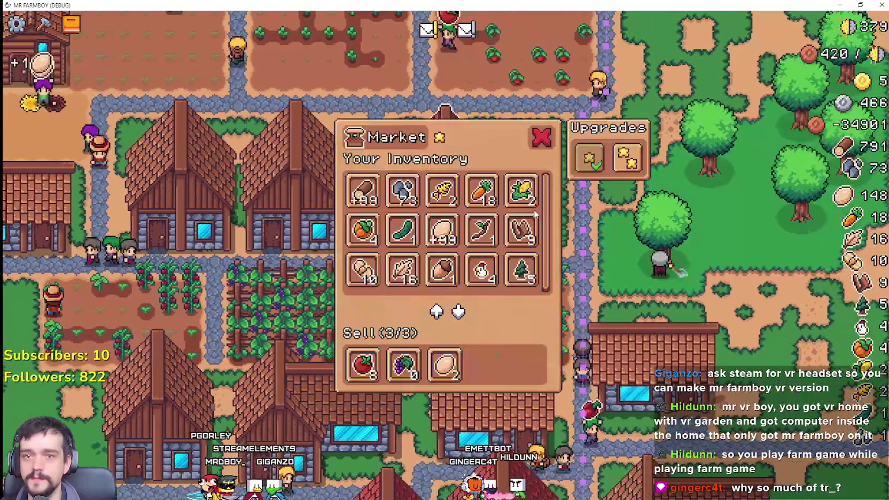
pyautogui.click(591, 287)
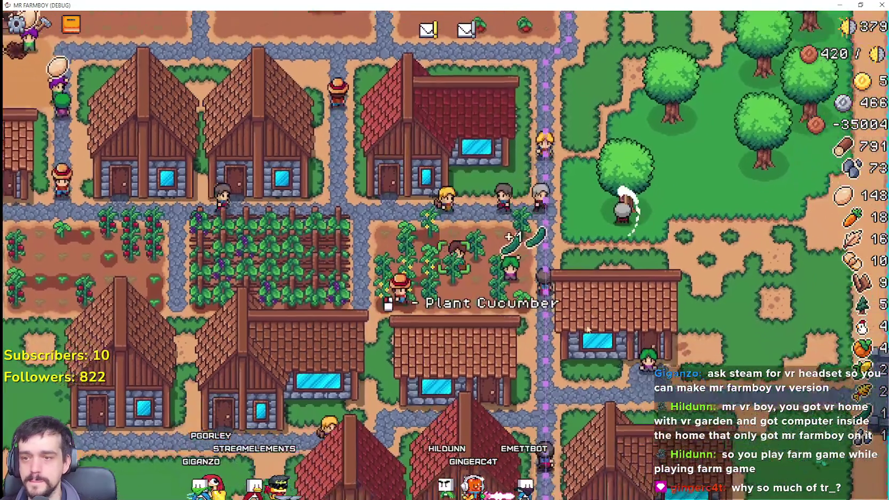
pyautogui.click(570, 275)
pyautogui.click(541, 137)
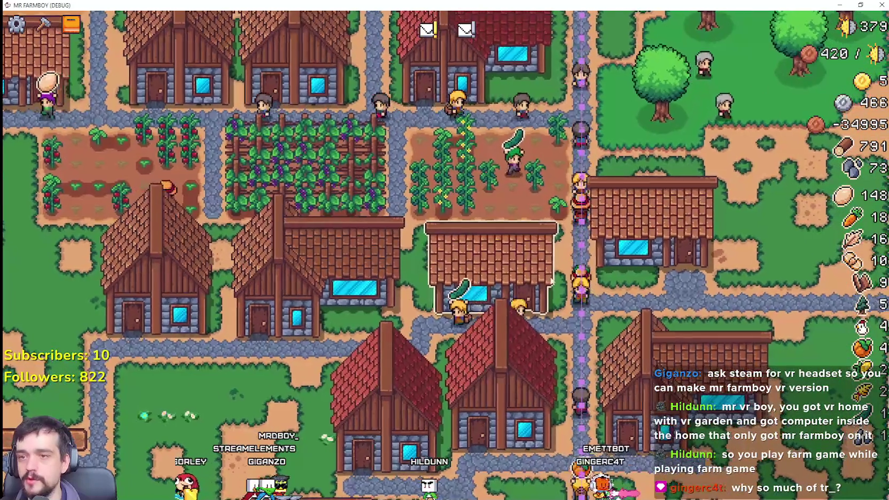
# Walk the farmer left and zoom the map in on the lakeside houses, barns and rock field
pyautogui.scroll(-3, 549, 283)
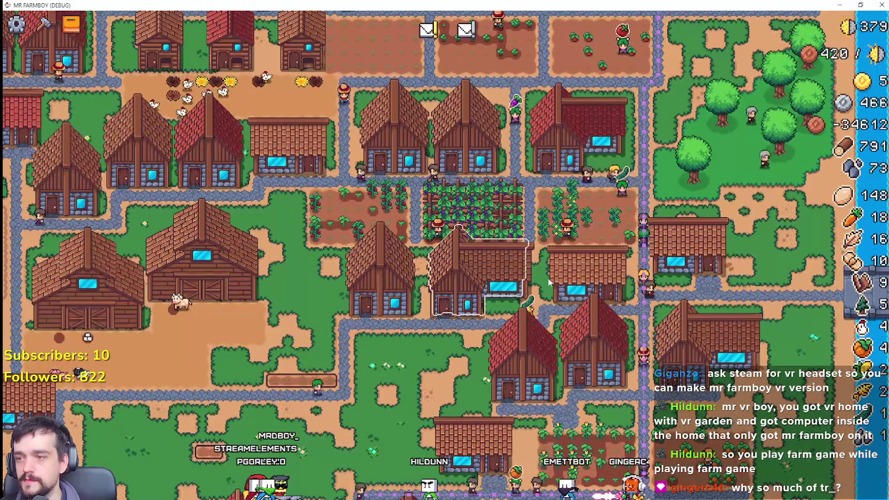
pyautogui.press('a')
pyautogui.scroll(-5, 549, 283)
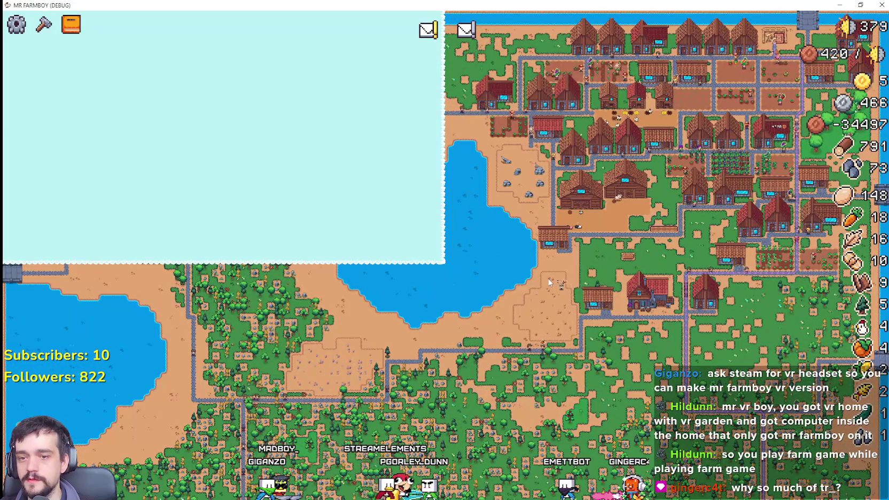
pyautogui.scroll(5, 549, 282)
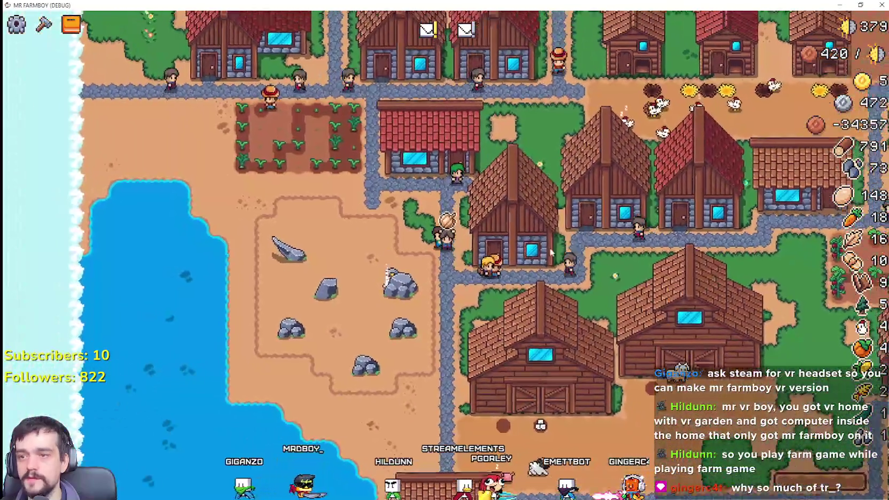
# Buy the warehouse's first and second stock-capacity upgrades, making it two-star
pyautogui.click(551, 253)
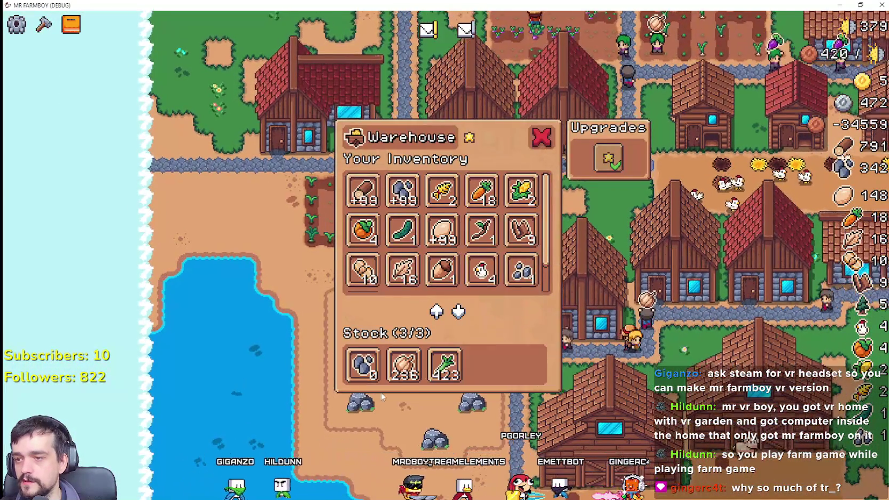
pyautogui.click(522, 299)
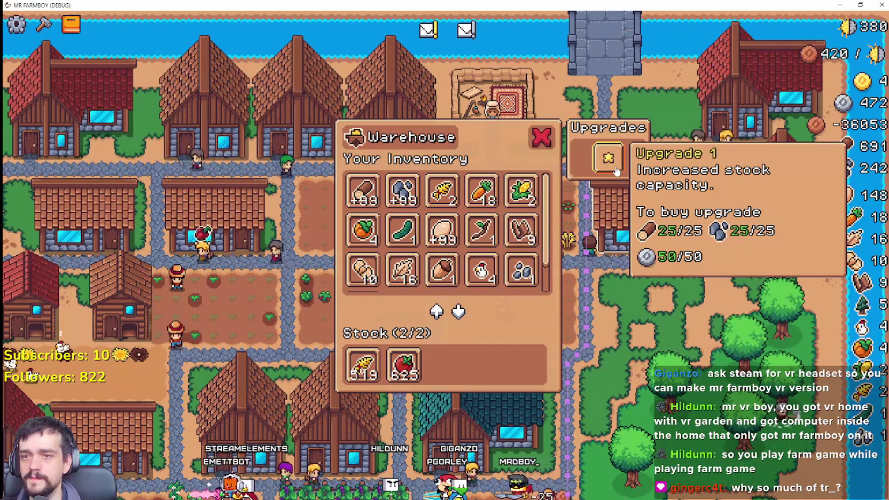
pyautogui.click(622, 197)
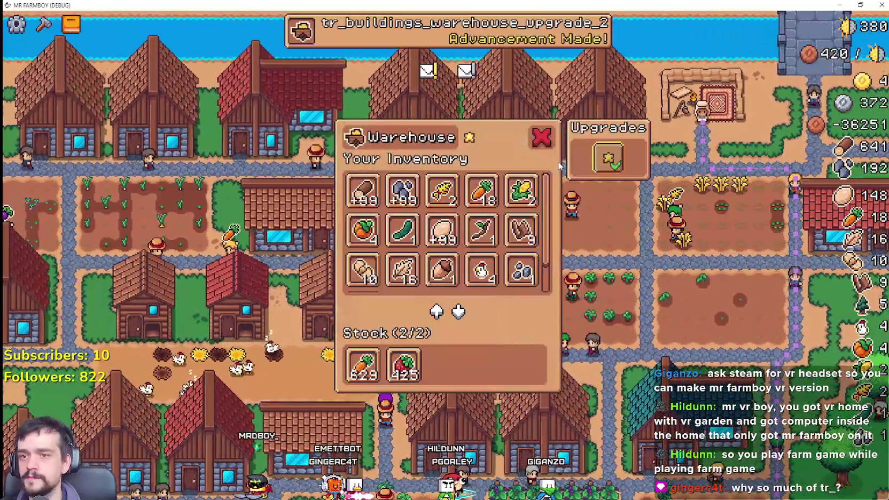
pyautogui.click(560, 167)
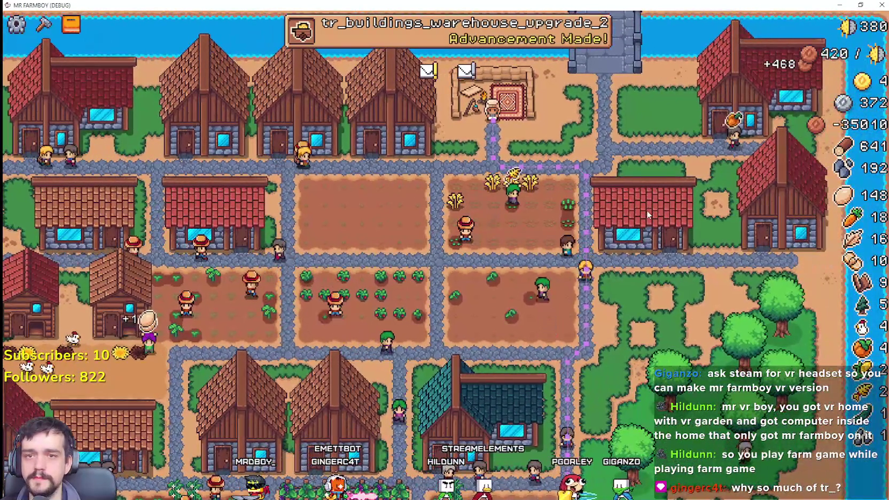
pyautogui.click(648, 211)
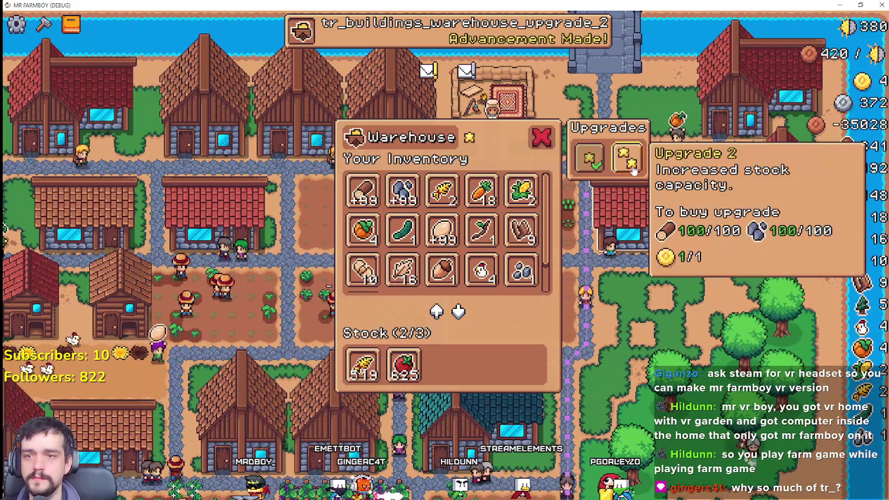
pyautogui.click(628, 157)
pyautogui.click(573, 266)
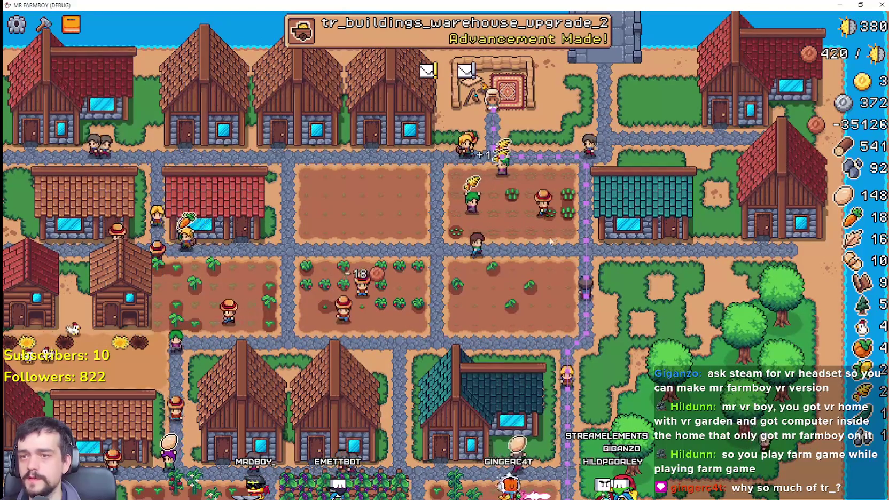
# Collect the wheat and tomato stock from the two-star warehouse
pyautogui.click(677, 229)
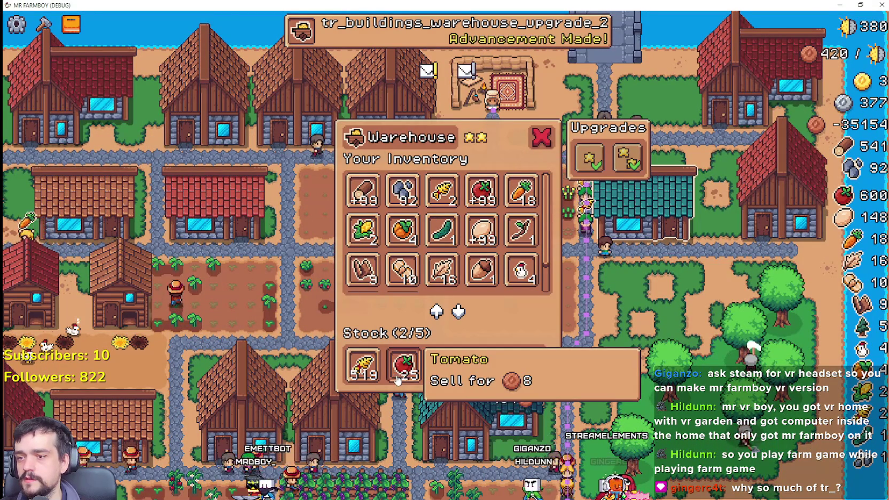
pyautogui.click(369, 380)
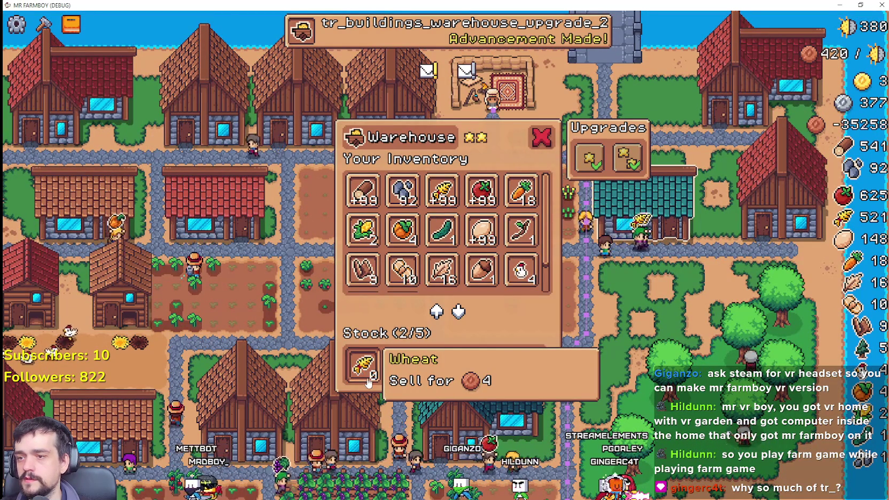
pyautogui.press('Escape')
pyautogui.press('w')
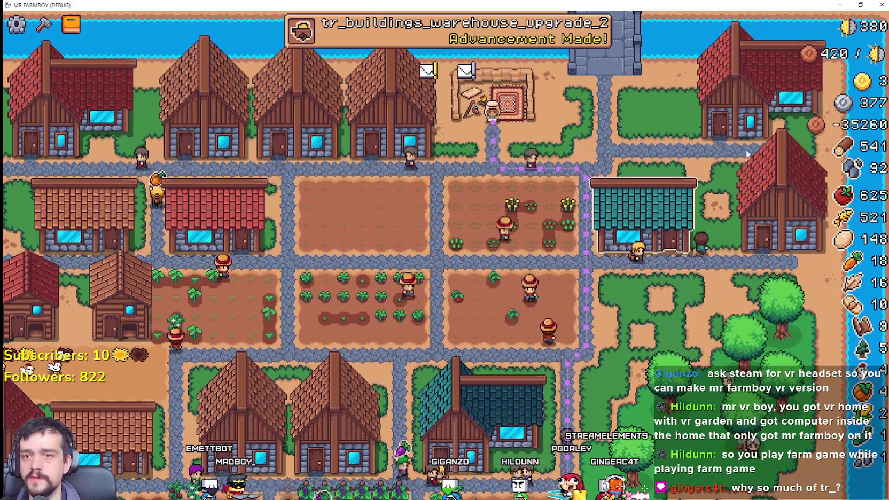
pyautogui.click(746, 123)
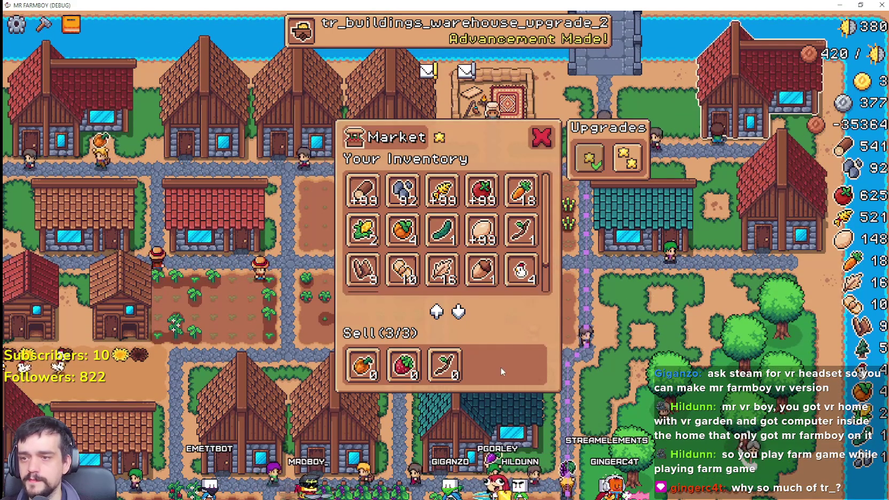
pyautogui.press('Escape')
# Put tomatoes into the sell slot of the upgraded two-star market
pyautogui.press('m')
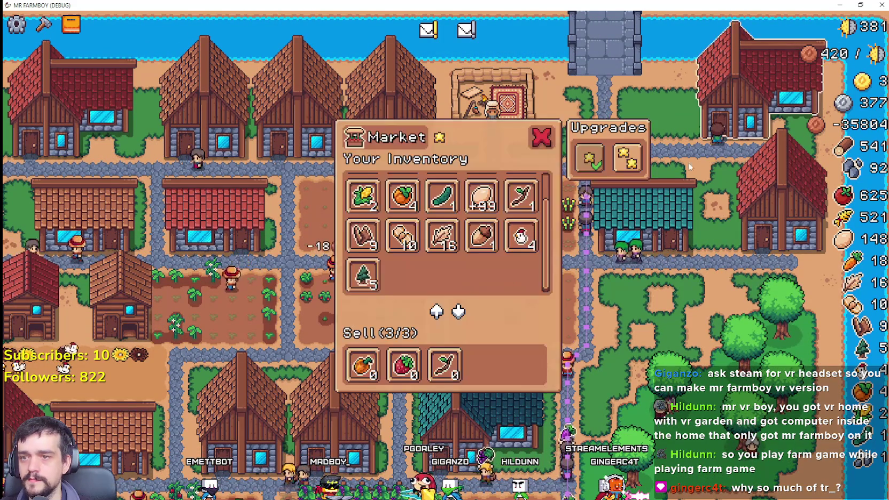
pyautogui.press('Escape')
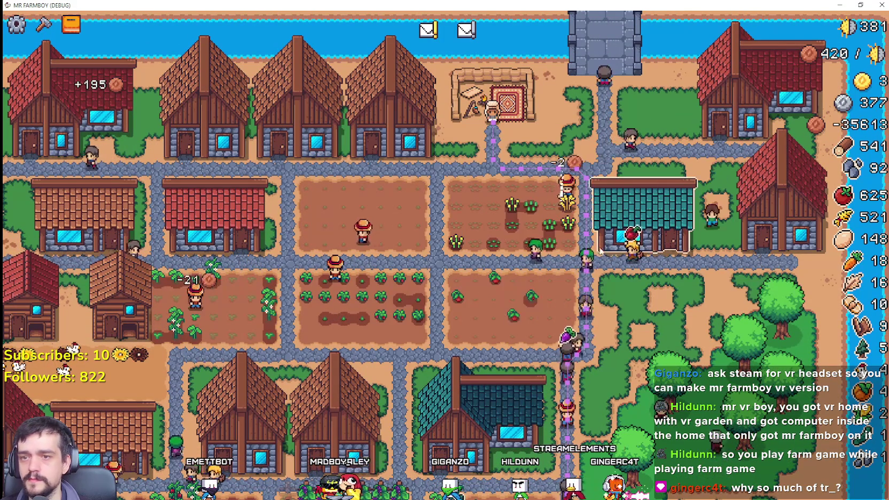
pyautogui.press('s')
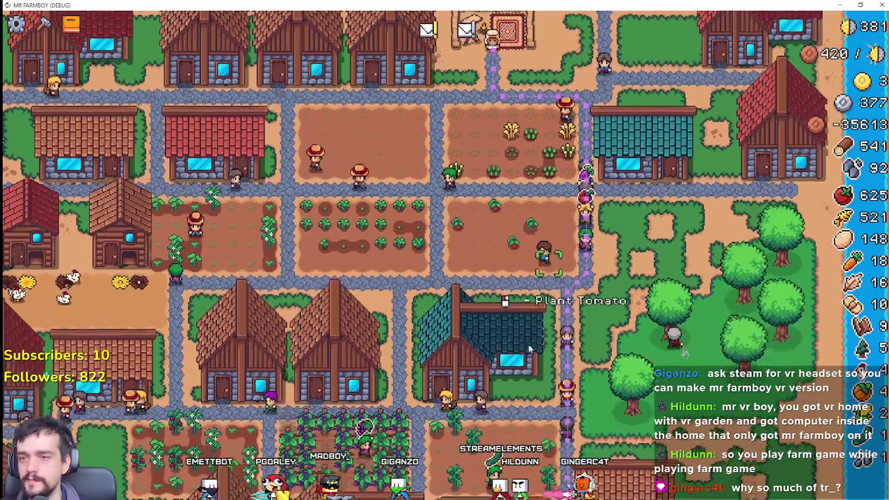
pyautogui.press('m')
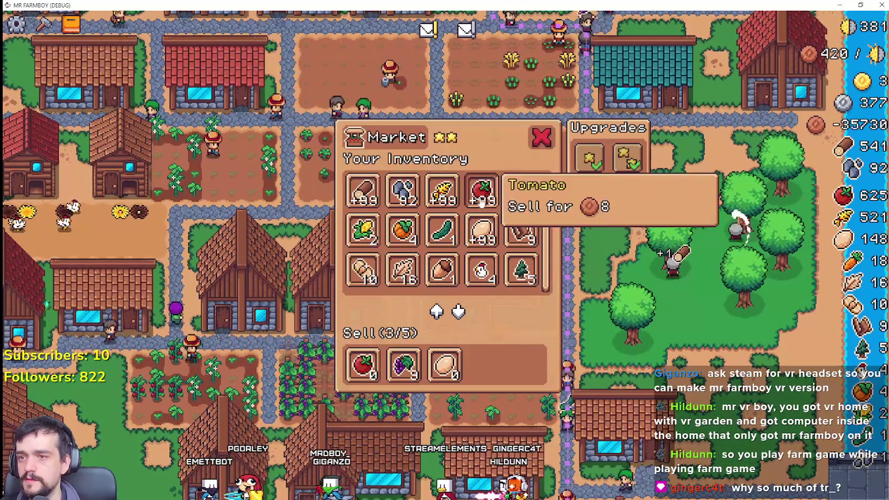
pyautogui.click(480, 206)
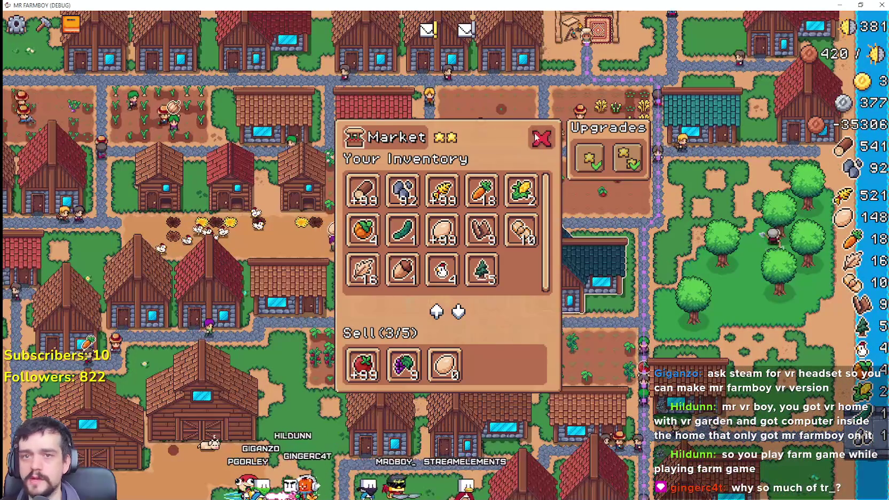
pyautogui.click(541, 138)
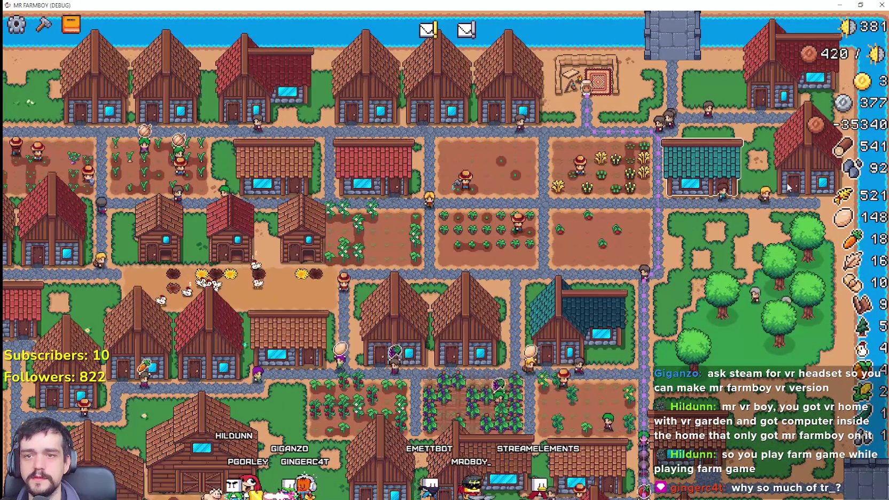
# Check another market's upgrade, then pan the view toward the lakeside houses
pyautogui.click(783, 109)
pyautogui.click(583, 241)
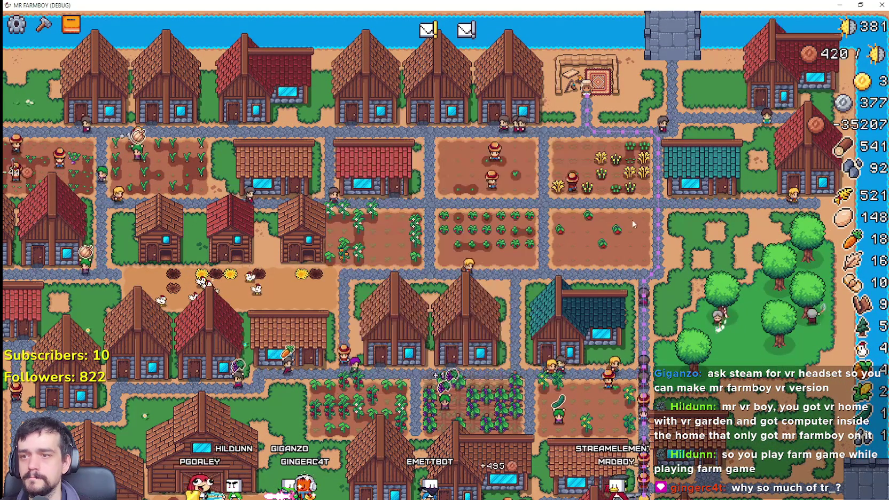
pyautogui.click(800, 94)
pyautogui.scroll(3, 771, 140)
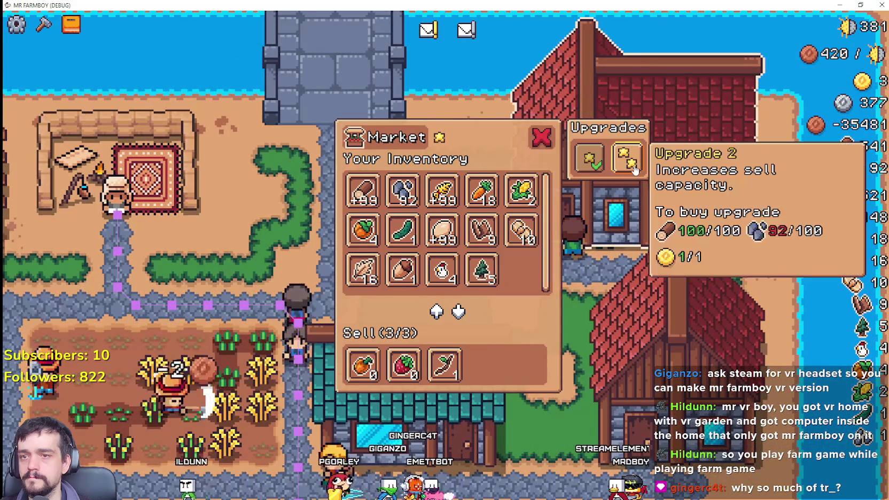
pyautogui.press('Escape')
pyautogui.scroll(-6, 637, 252)
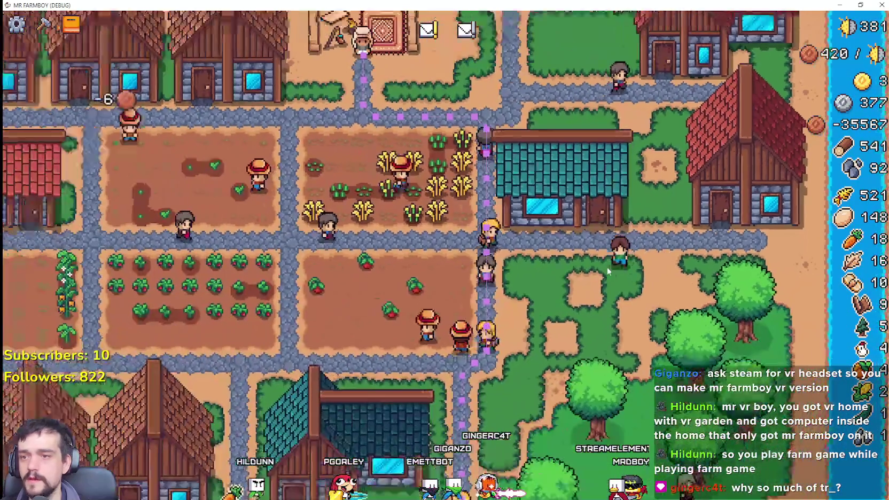
pyautogui.press('a')
pyautogui.press('s')
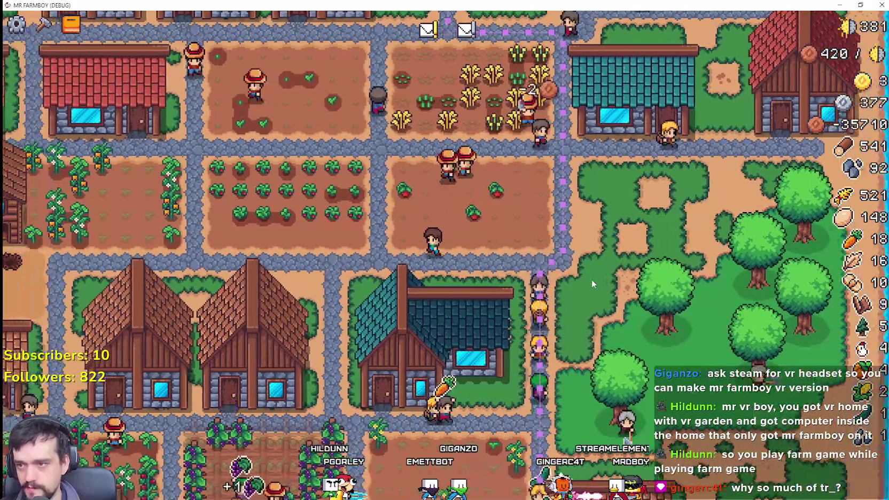
pyautogui.scroll(-4, 490, 340)
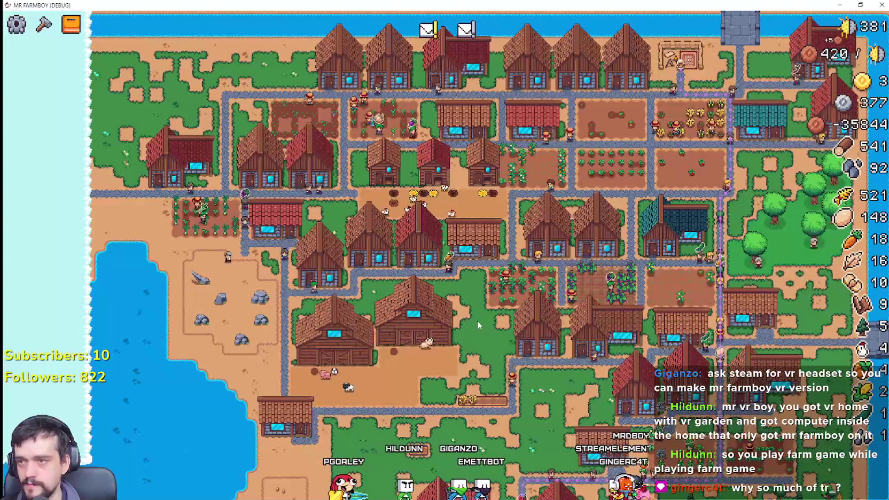
pyautogui.press('a')
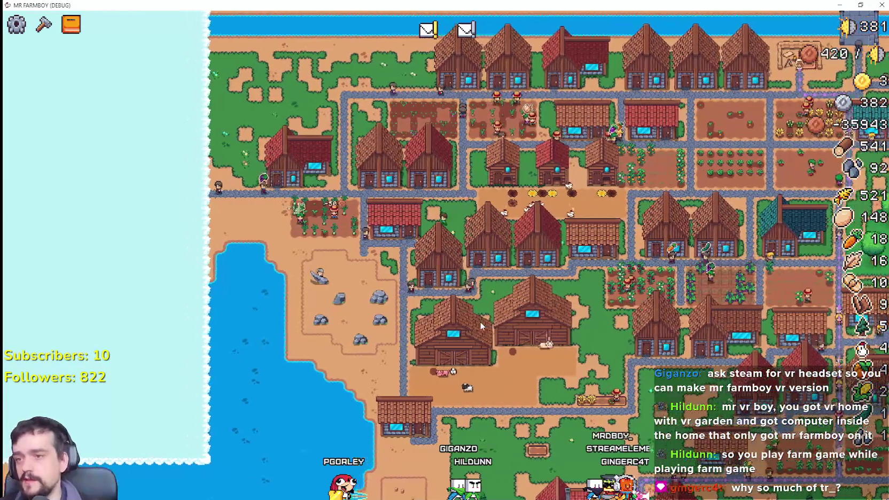
pyautogui.scroll(3, 484, 265)
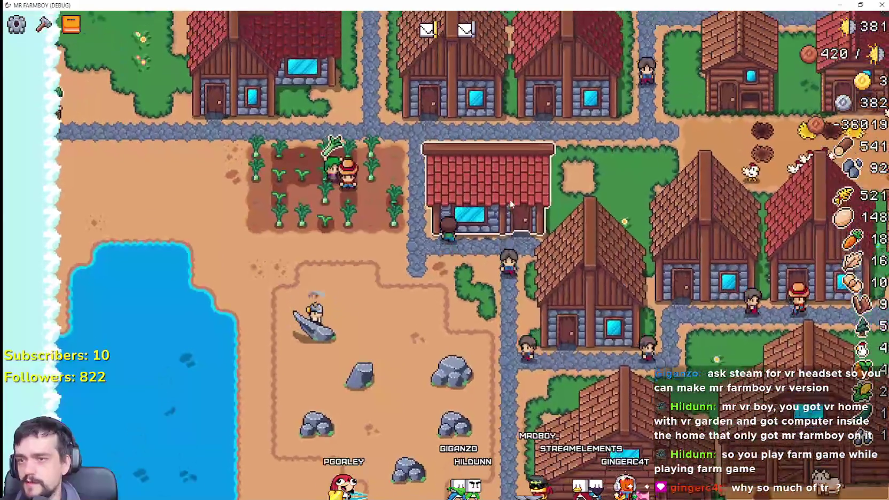
# Collect the 20 stones from the red-roofed warehouse's stock
pyautogui.click(511, 202)
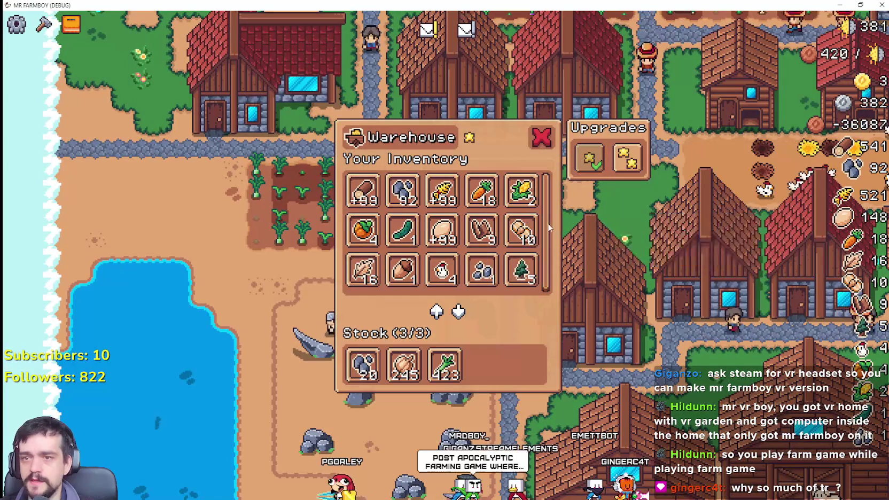
pyautogui.click(361, 366)
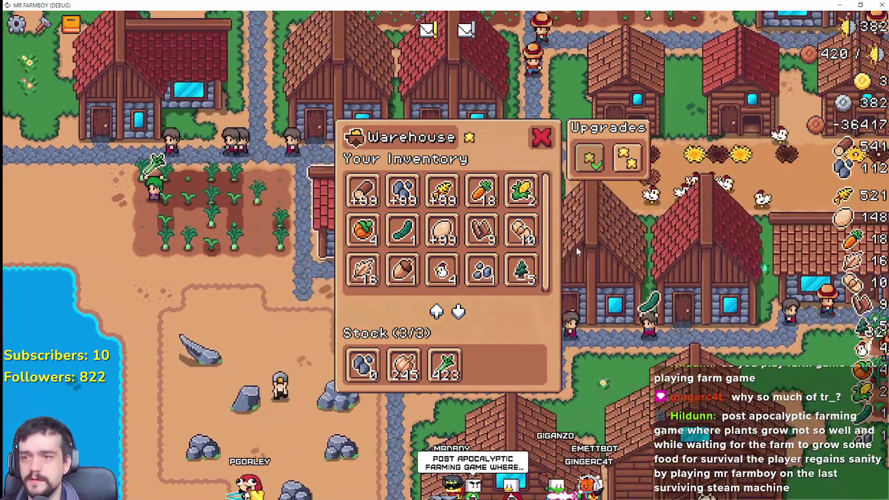
pyautogui.click(576, 247)
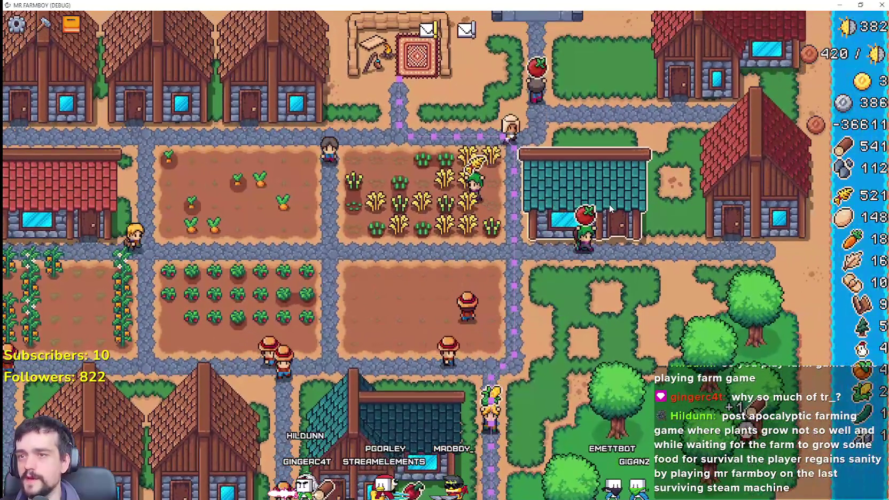
# Buy the neighbouring market's second sell-capacity upgrade and put the wheat stack up for sale
pyautogui.click(611, 208)
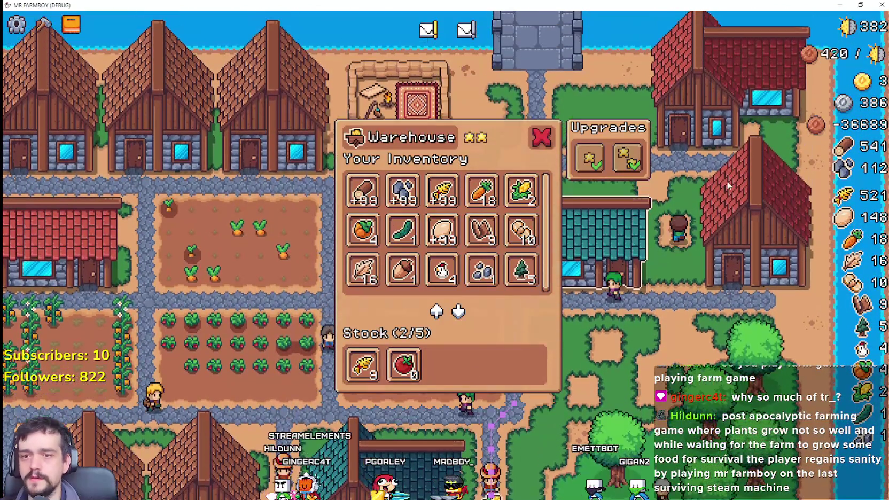
pyautogui.click(692, 152)
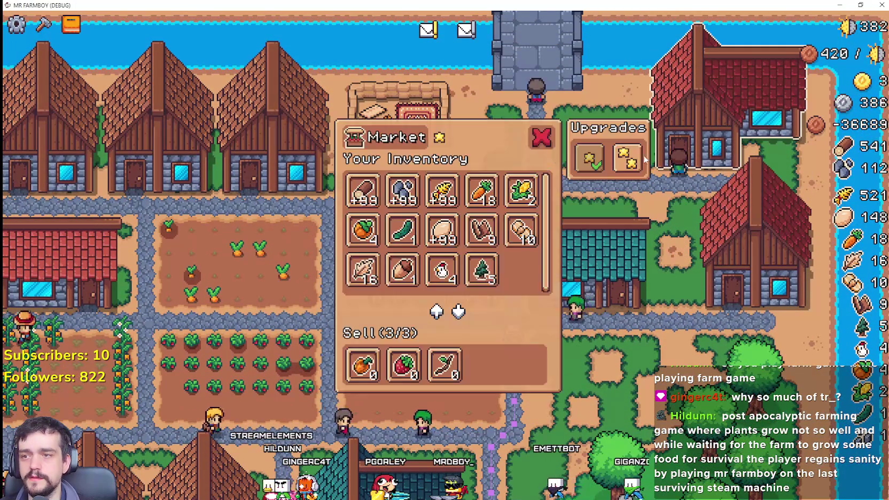
pyautogui.click(634, 158)
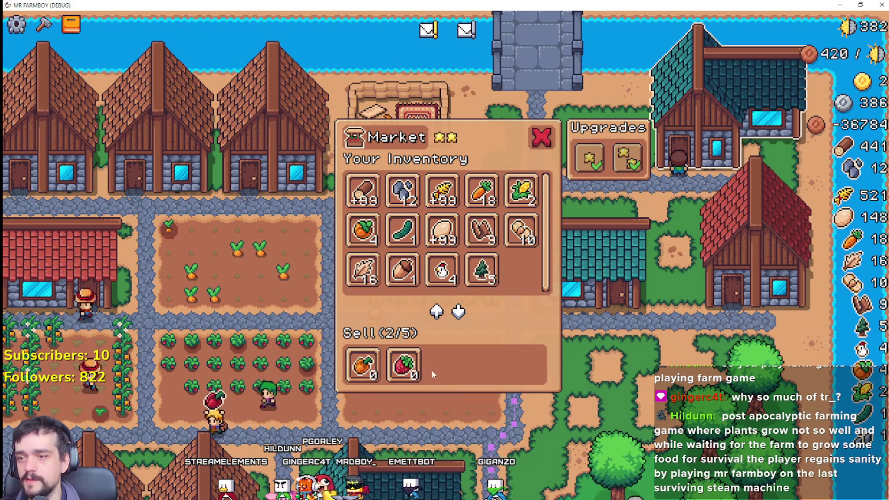
pyautogui.click(452, 197)
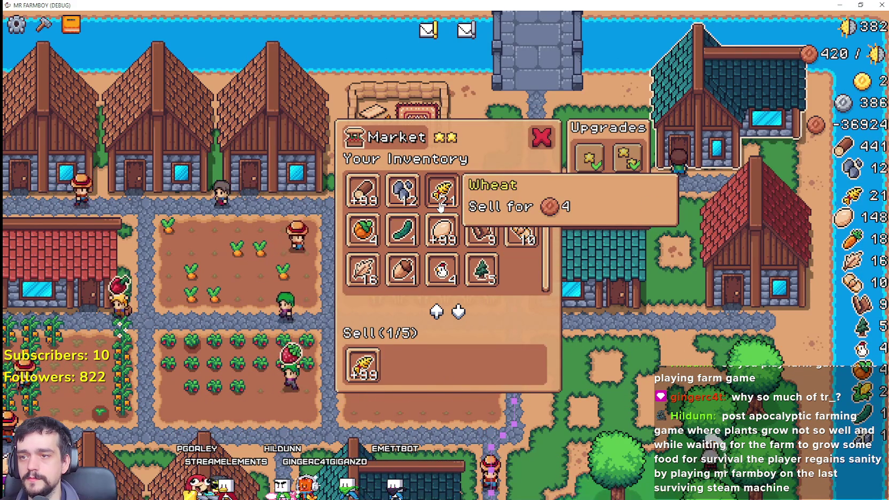
# Put tomatoes up for sale at the market as well
pyautogui.click(551, 246)
pyautogui.click(600, 272)
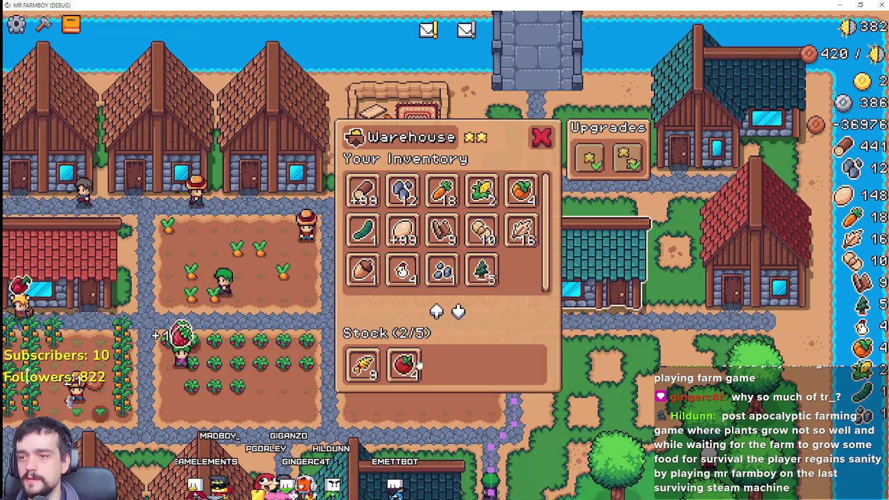
pyautogui.click(703, 125)
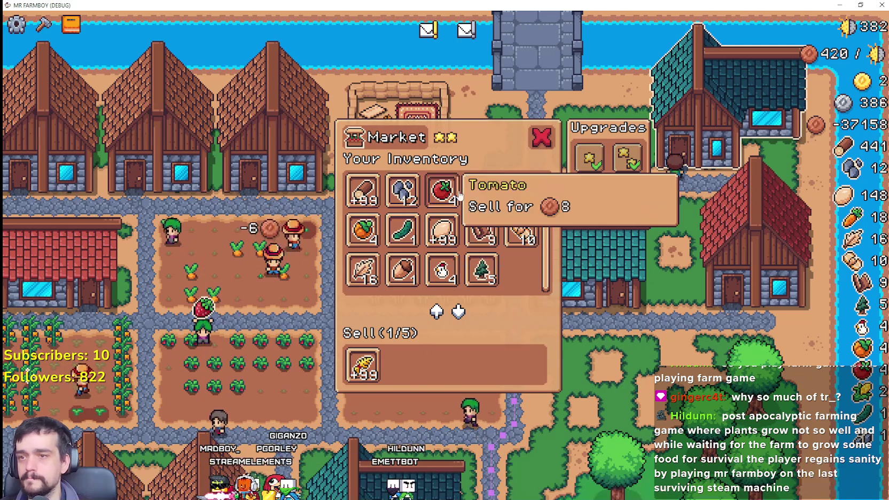
pyautogui.click(442, 191)
pyautogui.press('Escape')
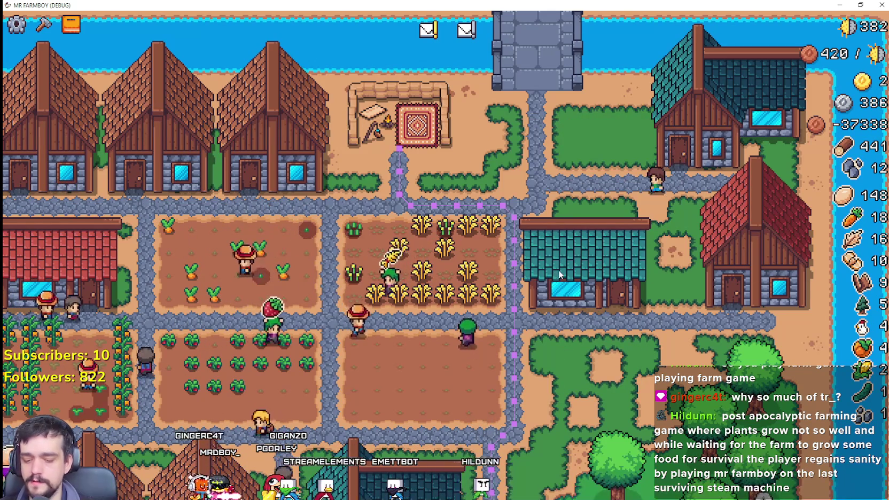
# Glance at the advancements overview and revisit the warehouse and market panels
pyautogui.press('a')
pyautogui.press('Escape')
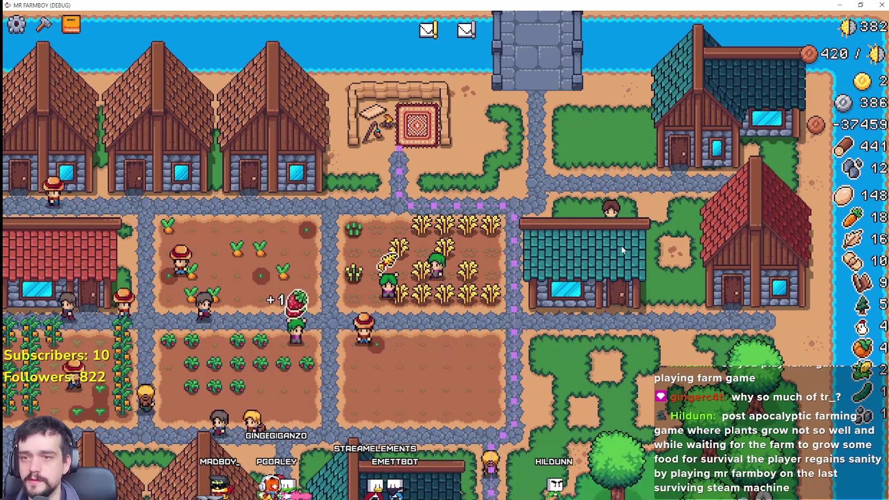
pyautogui.click(634, 282)
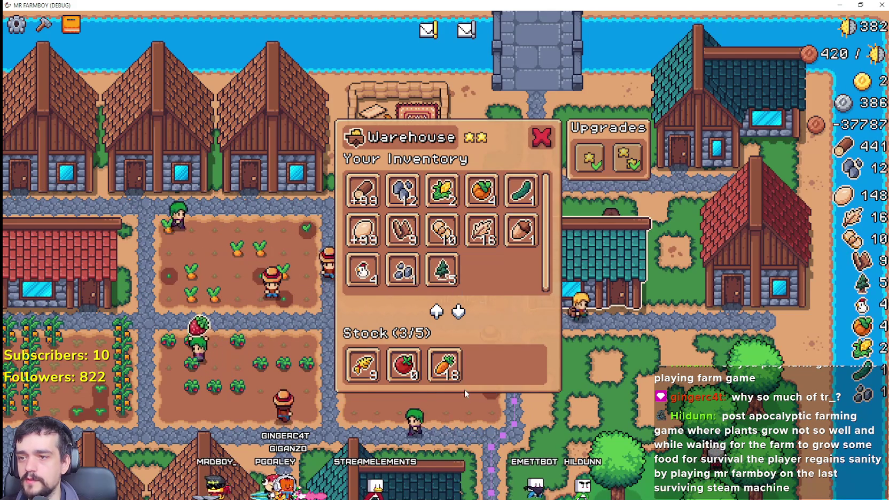
pyautogui.click(541, 137)
pyautogui.click(417, 104)
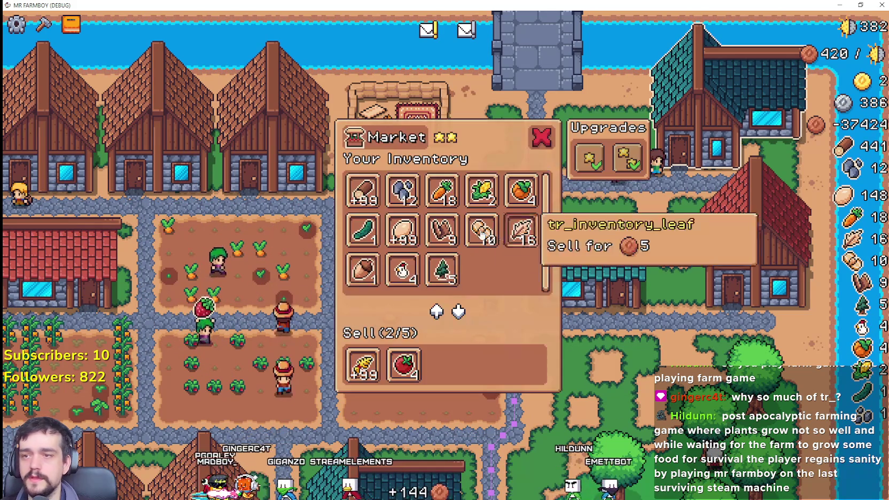
pyautogui.press('Escape')
# Withdraw the strawberries and carrots from the one-star warehouse's stock
pyautogui.press('a')
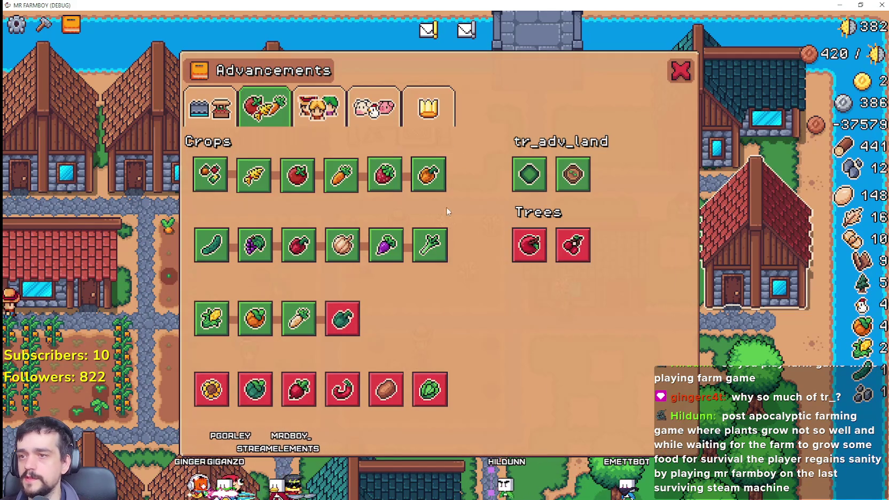
pyautogui.press('Escape')
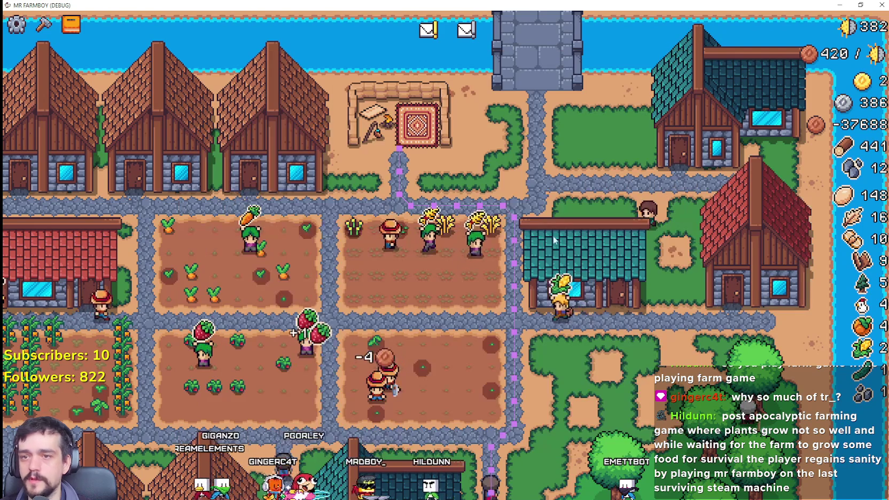
pyautogui.click(562, 247)
pyautogui.press('Escape')
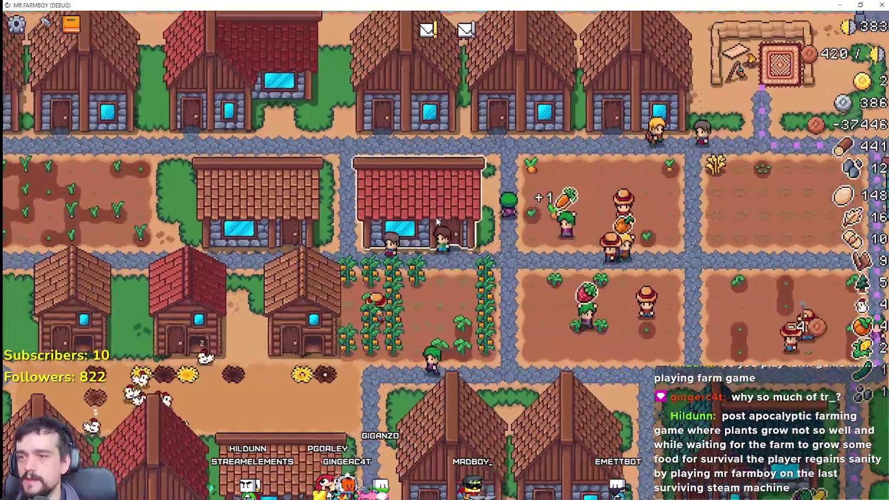
pyautogui.click(434, 217)
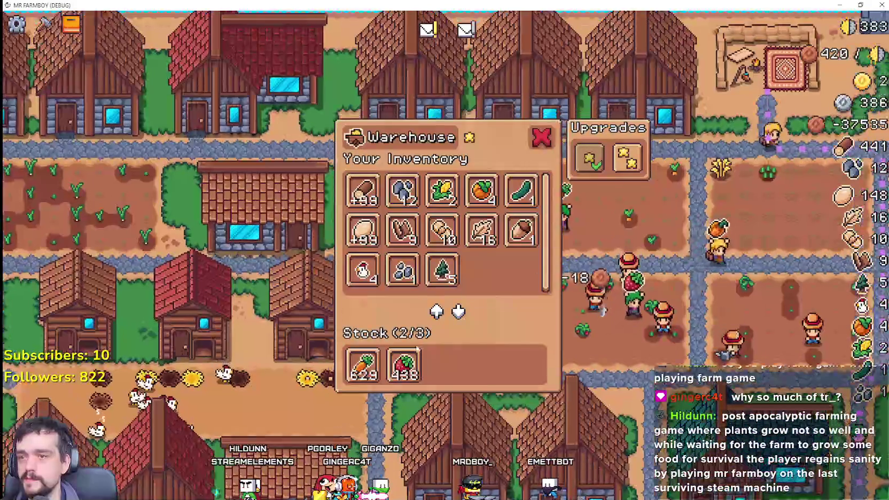
pyautogui.click(412, 369)
pyautogui.click(411, 372)
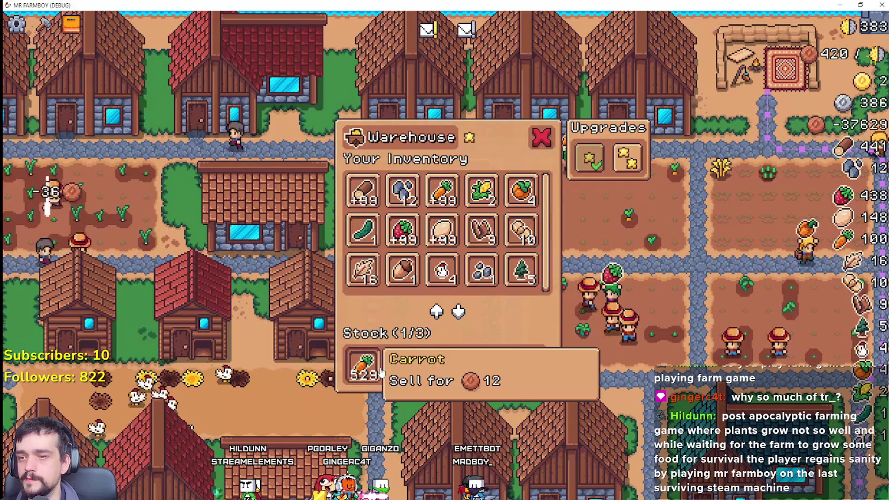
pyautogui.click(374, 371)
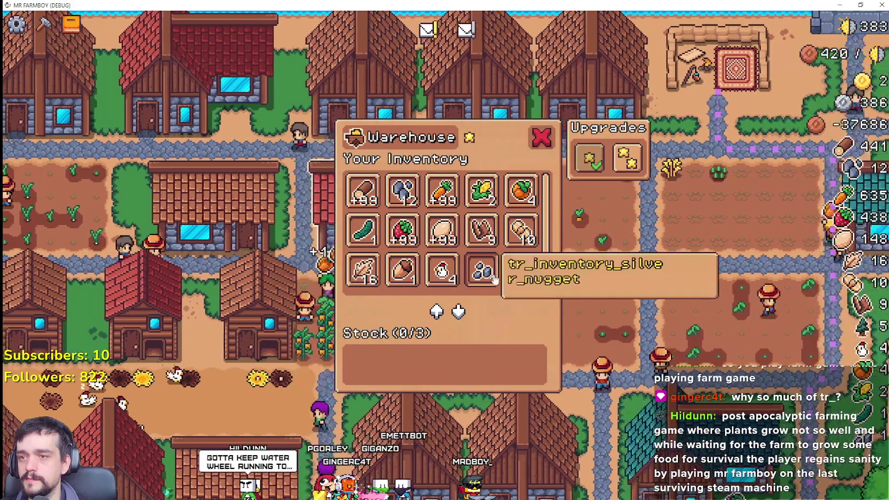
pyautogui.click(609, 242)
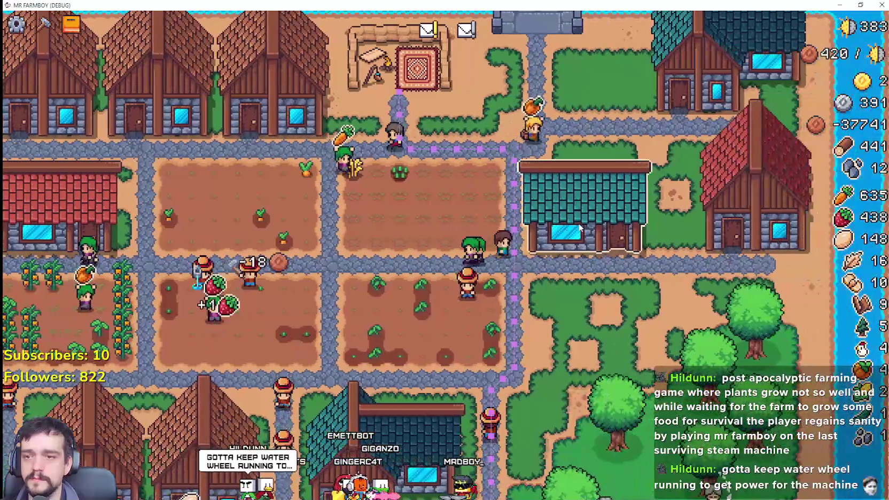
# Stock strawberries in the two-star warehouse and add them to the market's sell list
pyautogui.click(578, 243)
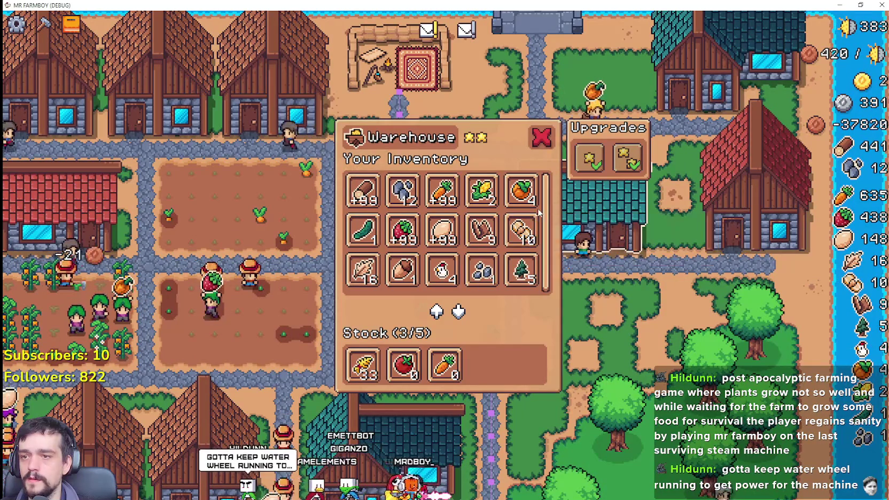
pyautogui.click(402, 239)
pyautogui.click(704, 138)
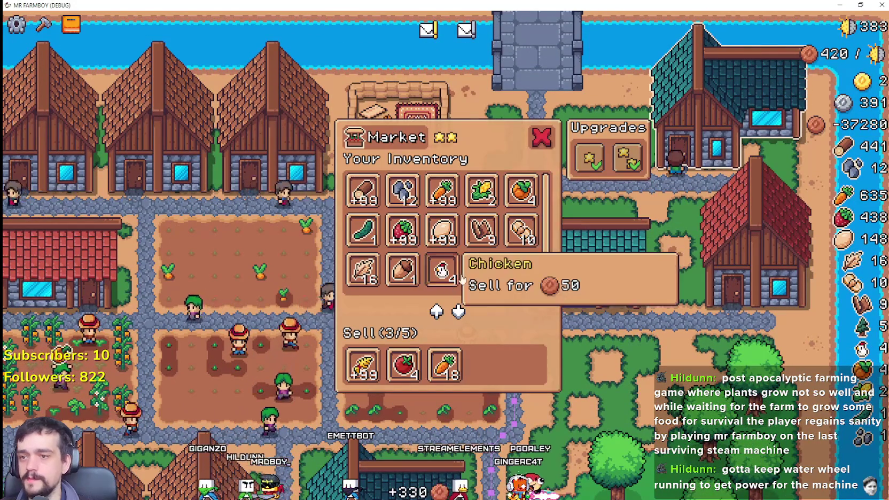
pyautogui.click(406, 230)
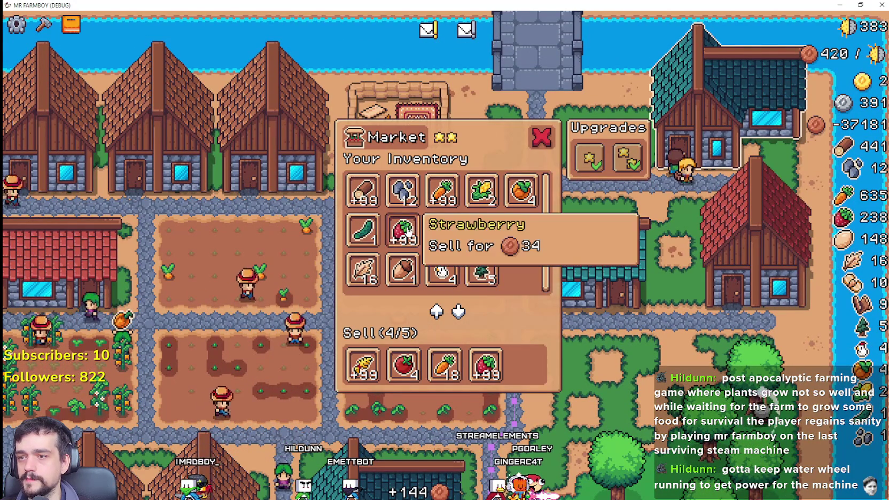
pyautogui.press('Escape')
pyautogui.press('a')
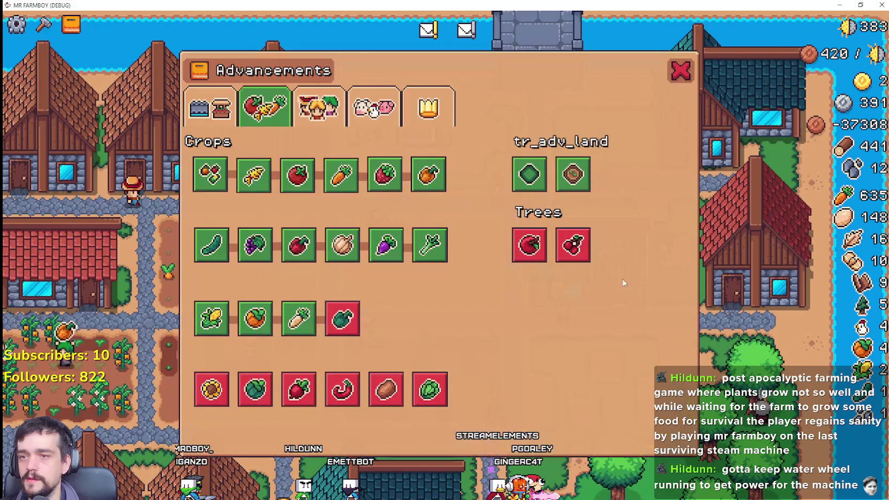
pyautogui.press('Escape')
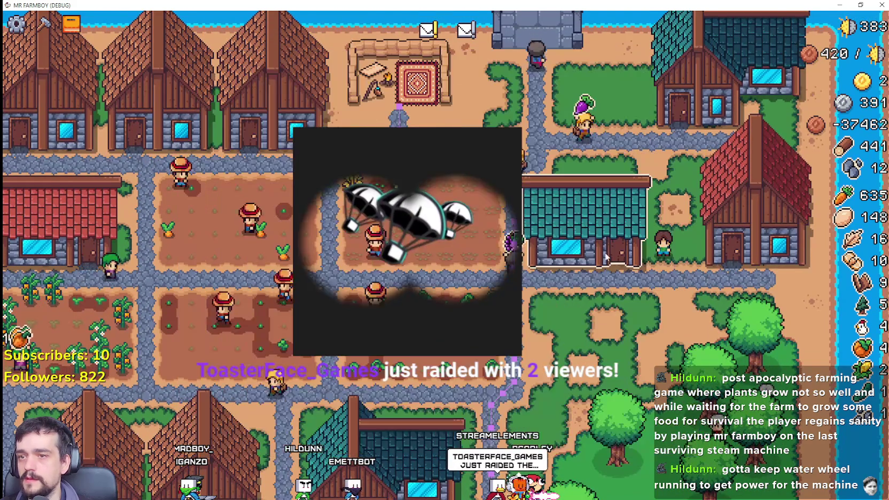
# Add the single orange crop to warehouse stock and put orange peppers up for sale
pyautogui.press('m')
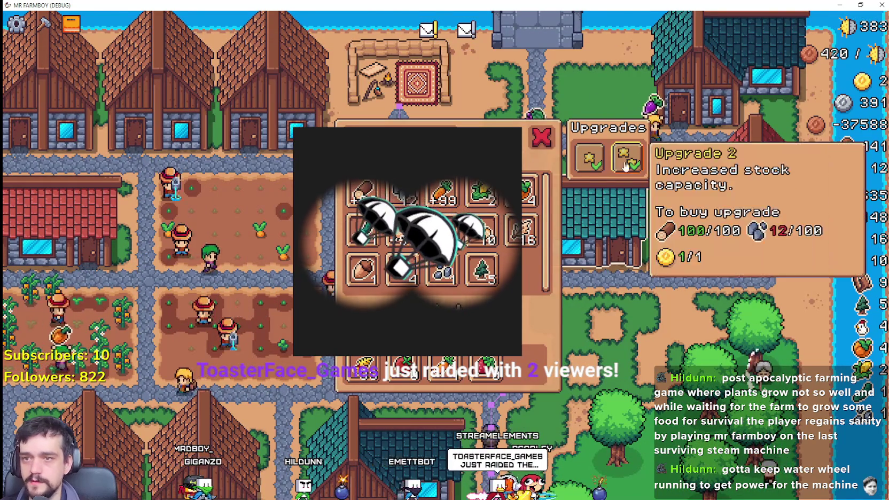
pyautogui.press('Escape')
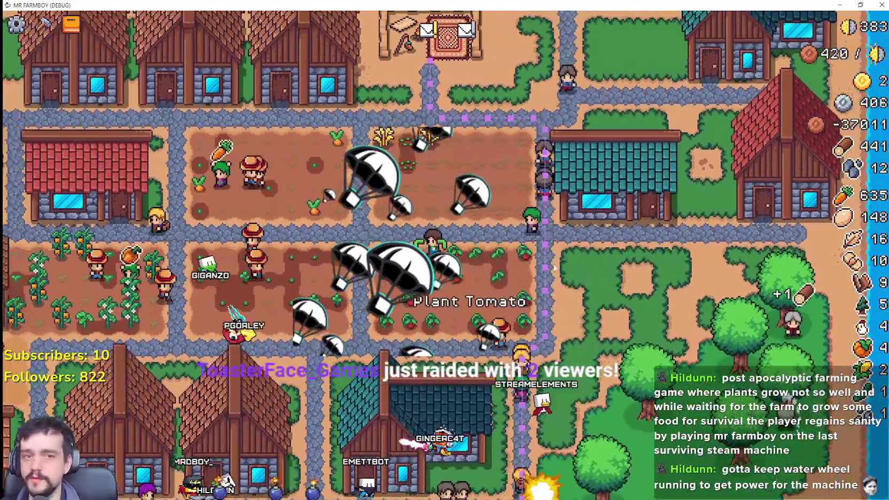
pyautogui.press('a')
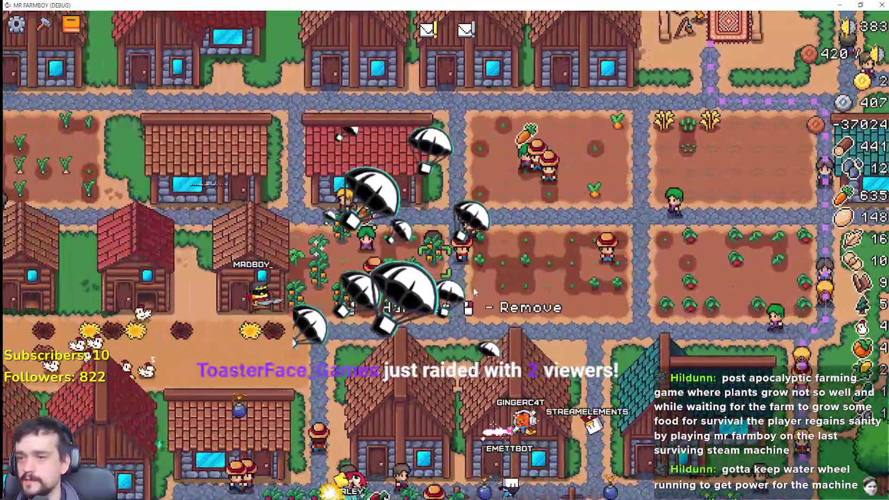
pyautogui.press('d')
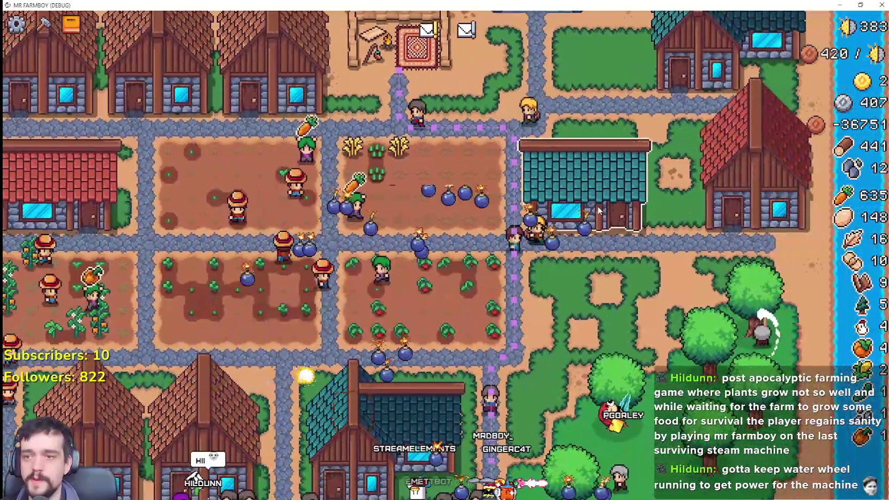
pyautogui.click(669, 196)
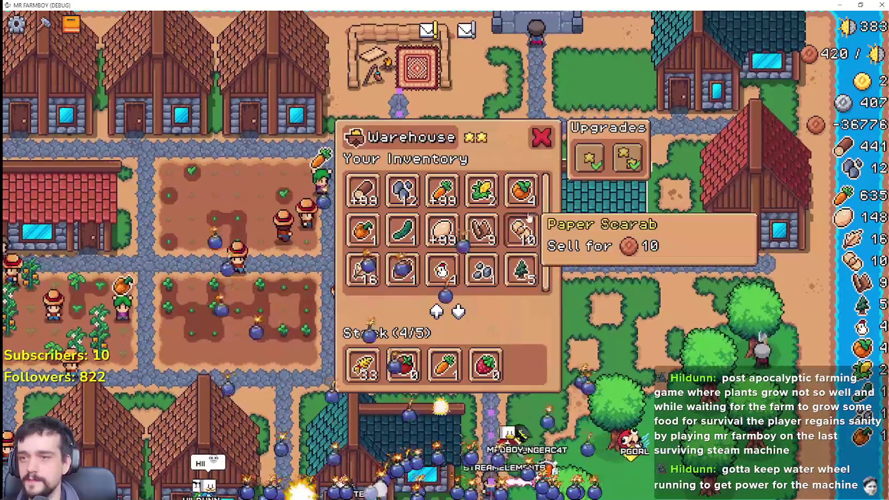
pyautogui.click(458, 311)
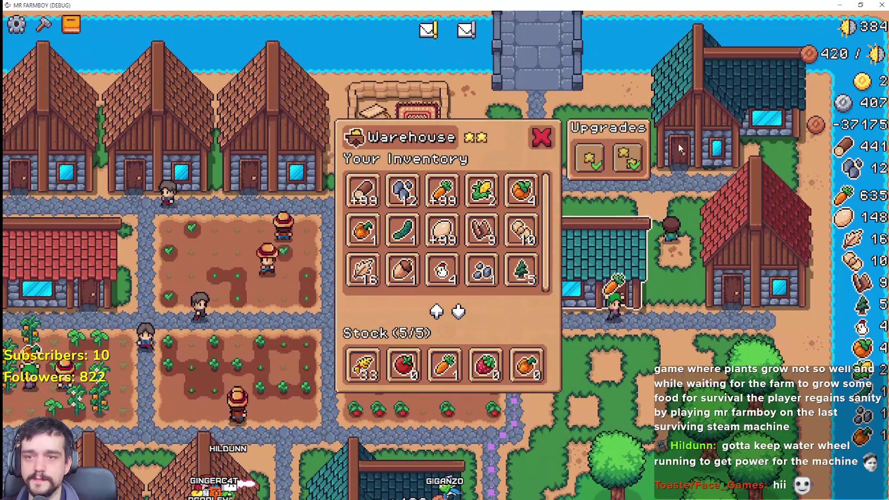
pyautogui.click(678, 144)
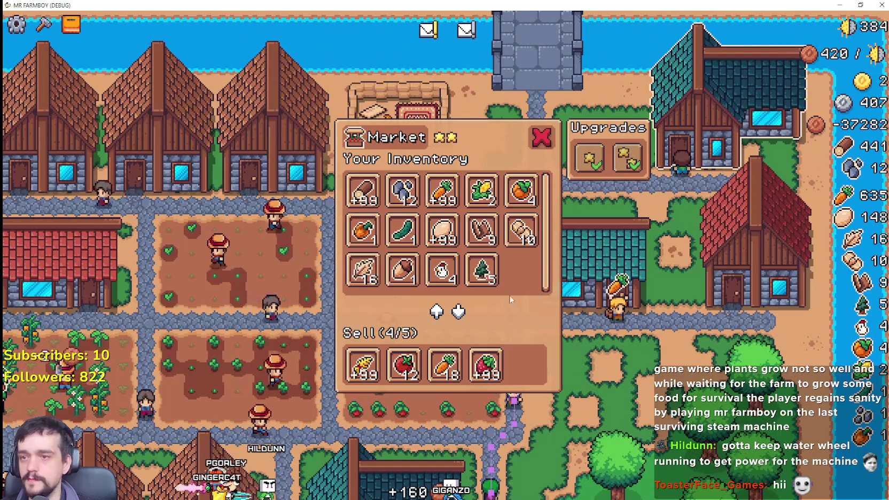
pyautogui.click(364, 231)
pyautogui.press('Escape')
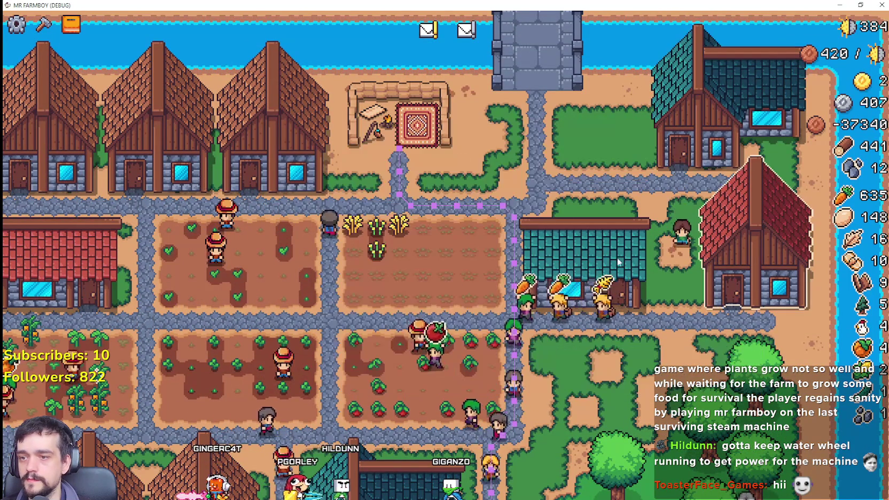
pyautogui.click(712, 133)
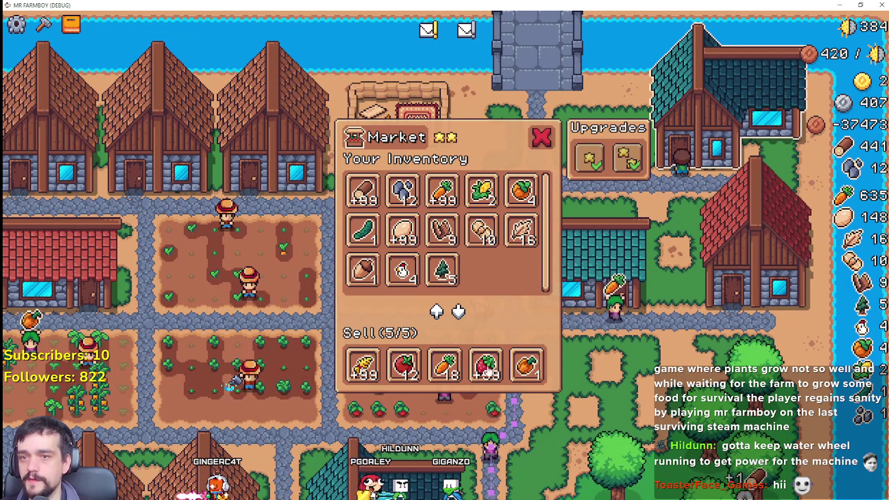
pyautogui.press('Escape')
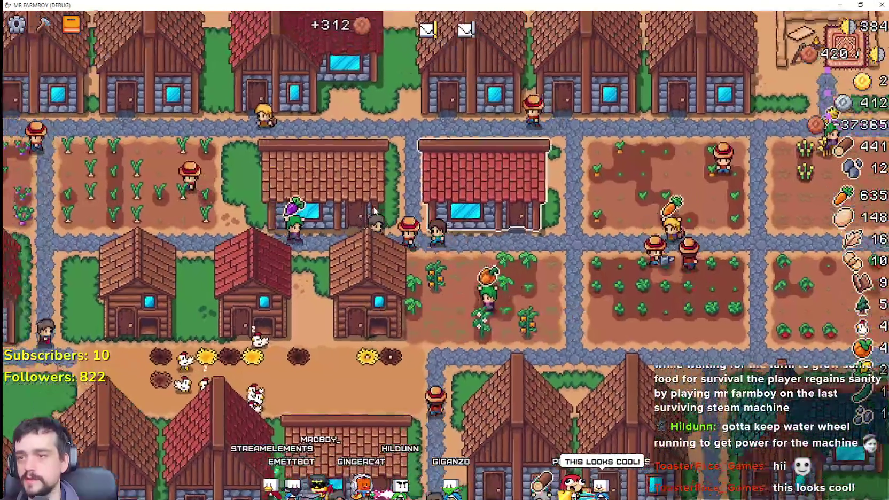
# Take the orange peppers out of the other warehouse's stock and check the market's selling panel
pyautogui.click(374, 211)
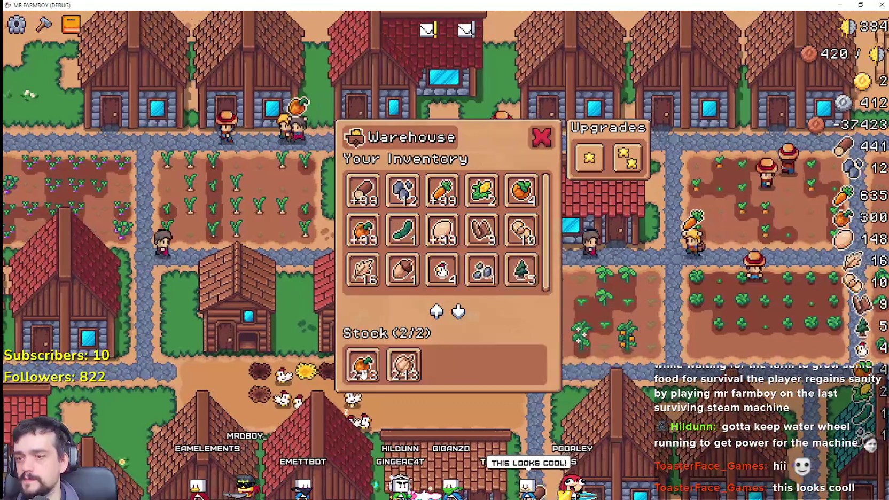
pyautogui.click(363, 374)
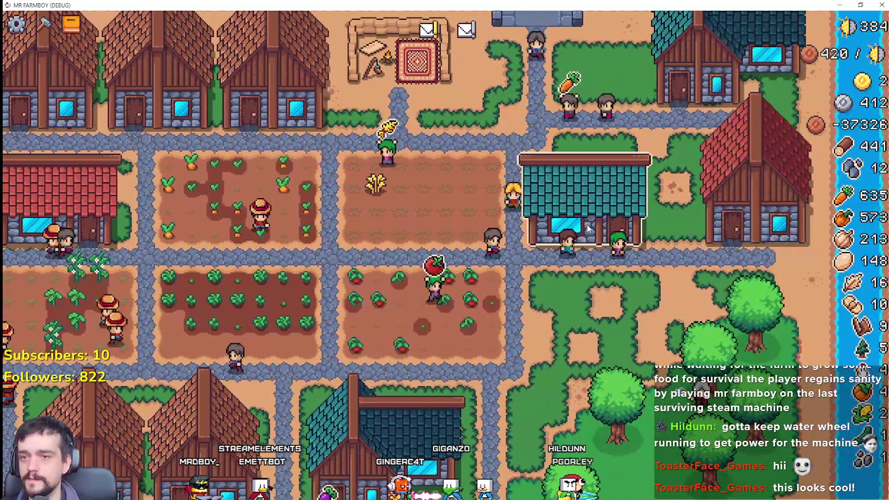
pyautogui.click(517, 229)
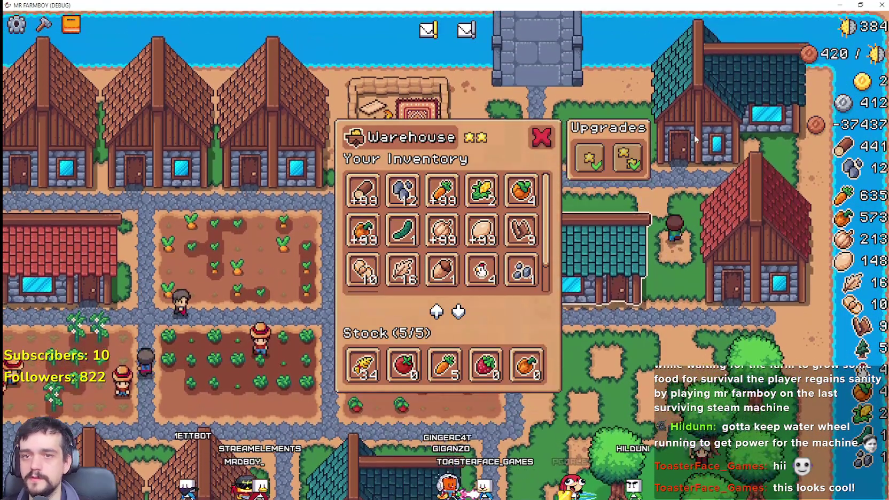
pyautogui.click(695, 138)
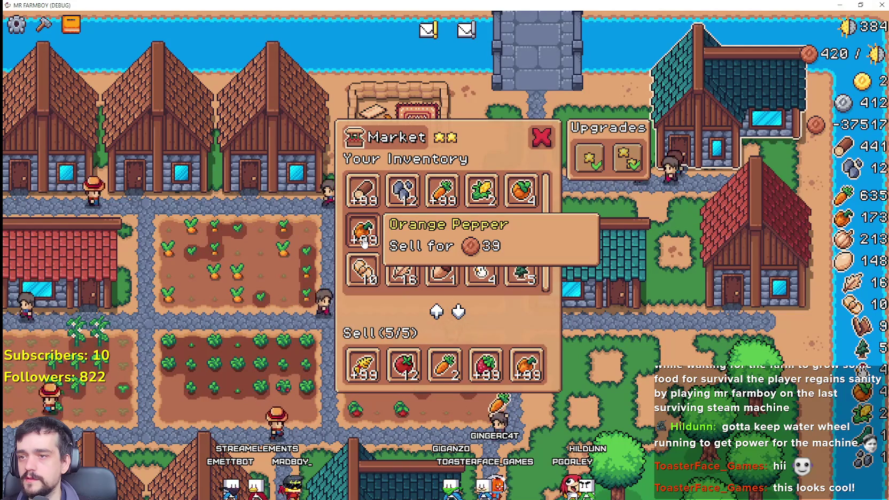
pyautogui.press('Escape')
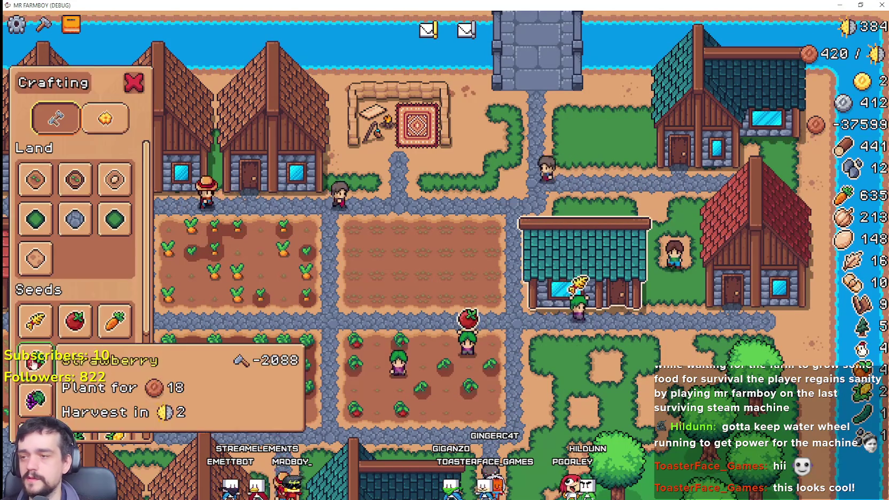
pyautogui.scroll(-5, 508, 236)
pyautogui.scroll(5, 508, 236)
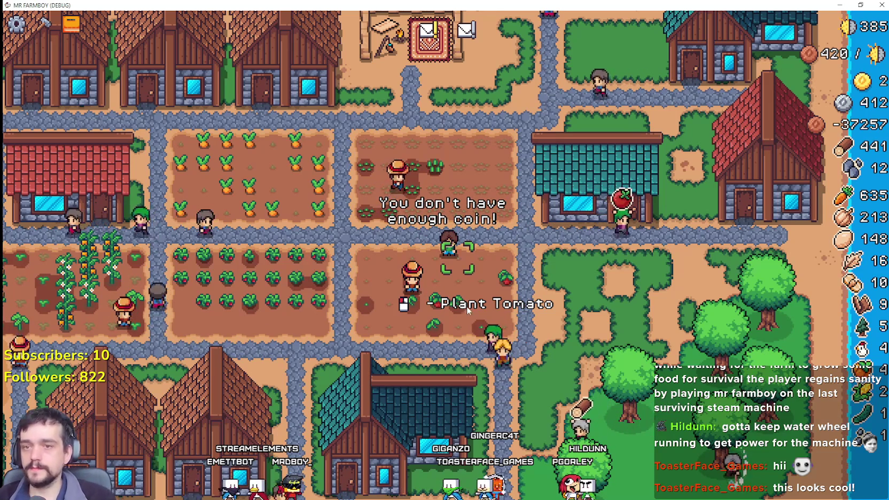
# At the teal market house, put 99 carrots up for sale at 12 copper each
pyautogui.press('a')
pyautogui.press('a')
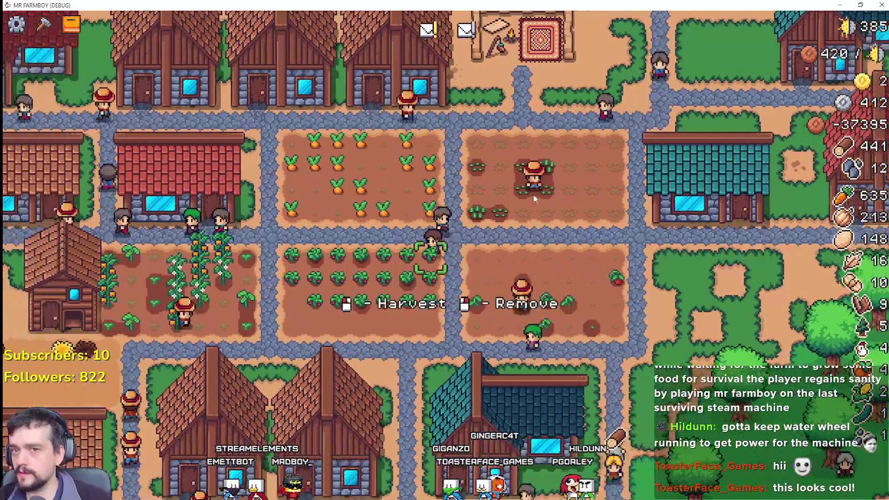
pyautogui.press('w')
pyautogui.press('d')
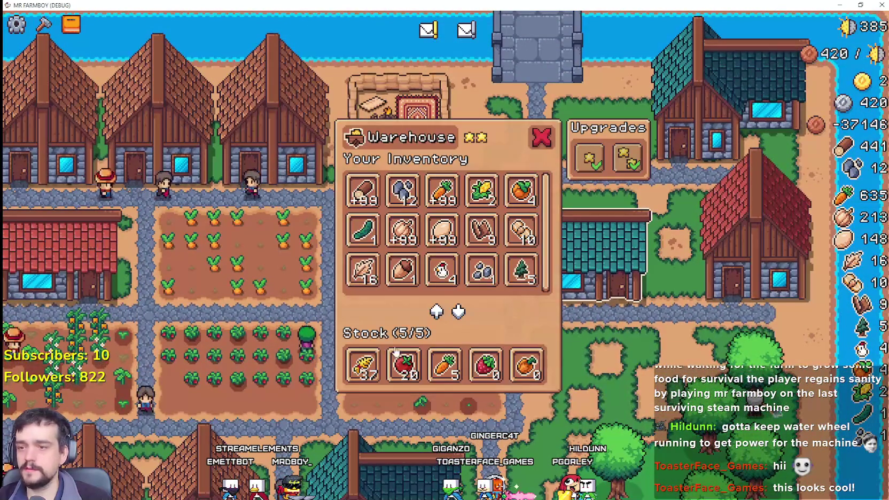
pyautogui.press('w')
pyautogui.press('d')
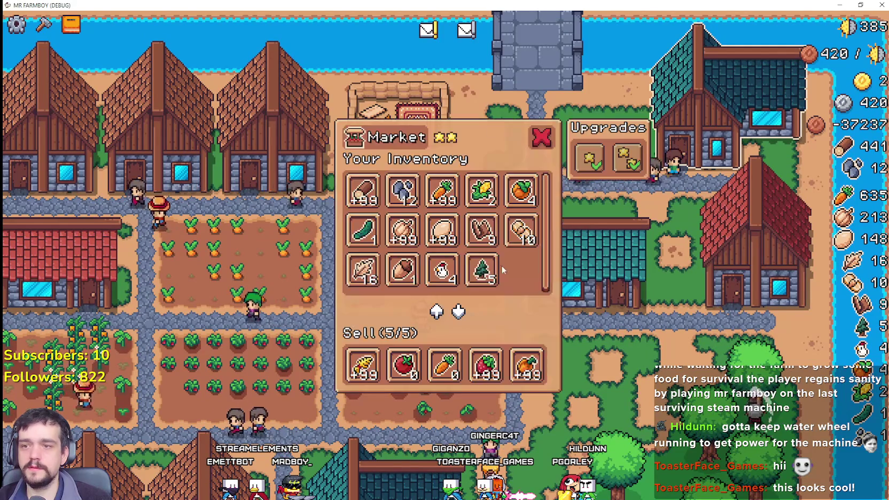
pyautogui.click(442, 198)
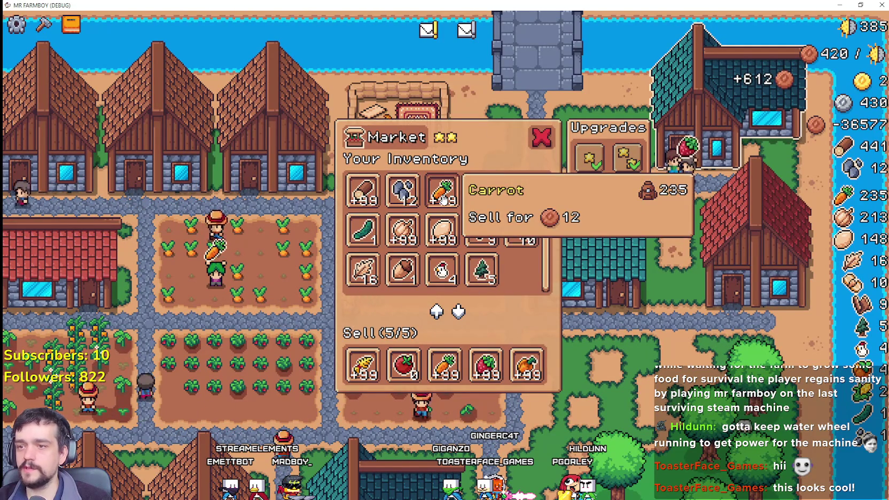
pyautogui.press('Escape')
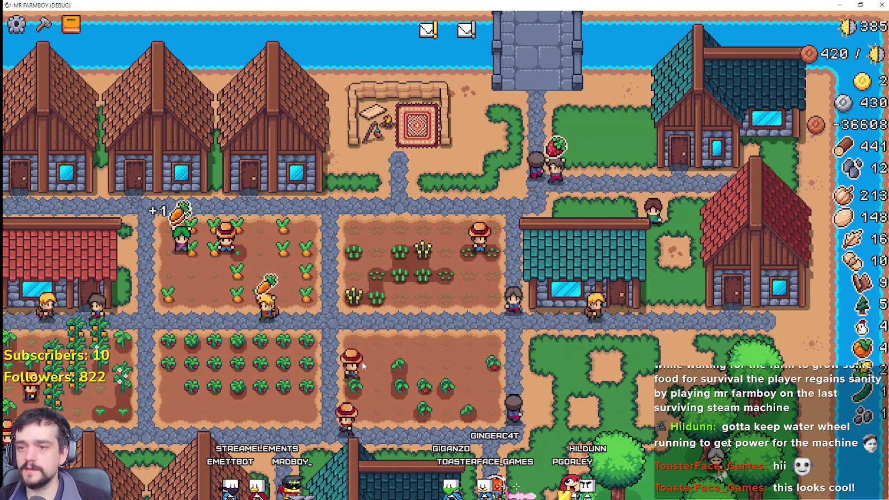
# Walk left to the warehouse and buy its first upgrade, raising stock capacity from 2 to 3
pyautogui.press('a')
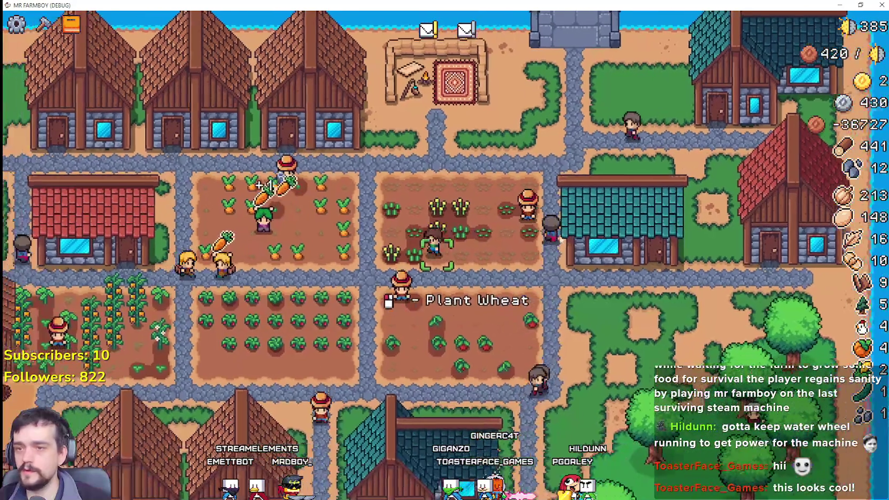
pyautogui.press('a')
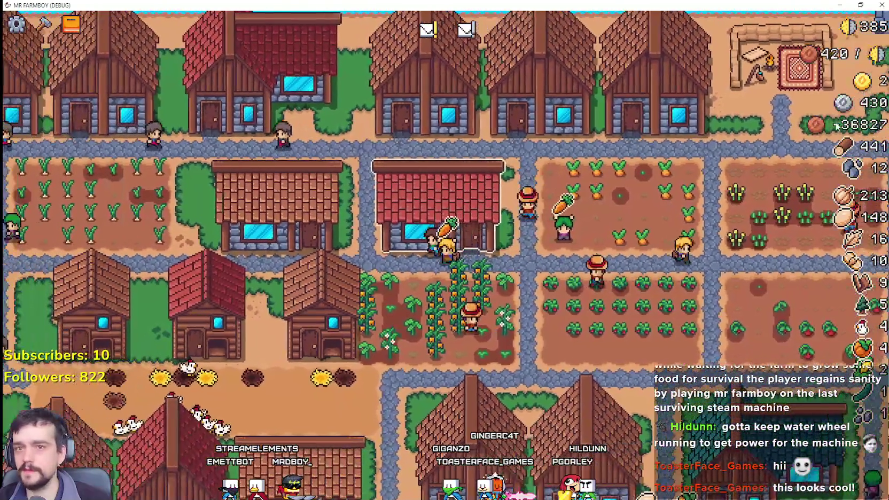
pyautogui.press('a')
pyautogui.press('e')
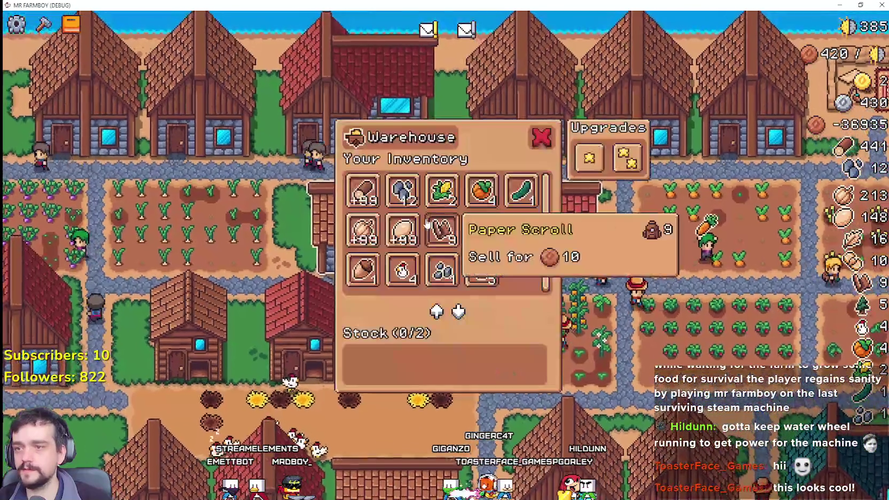
pyautogui.press('Escape')
pyautogui.press('a')
pyautogui.press('a')
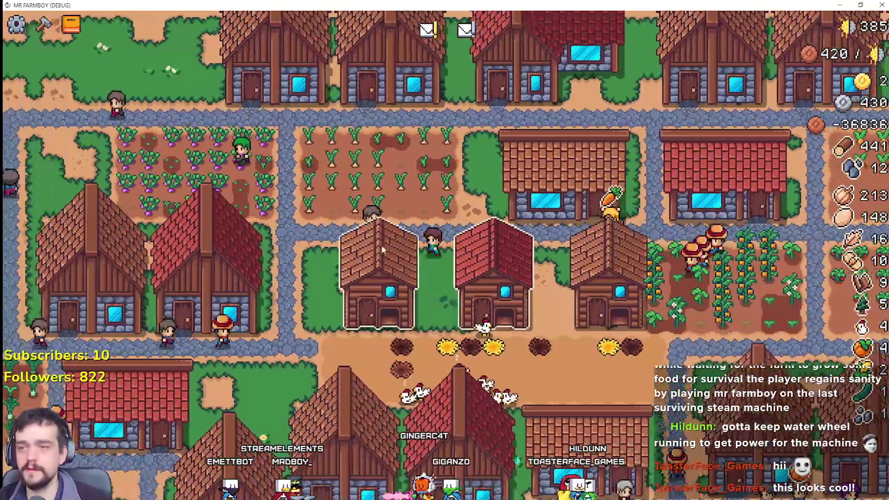
pyautogui.scroll(-3, 370, 271)
pyautogui.press('a')
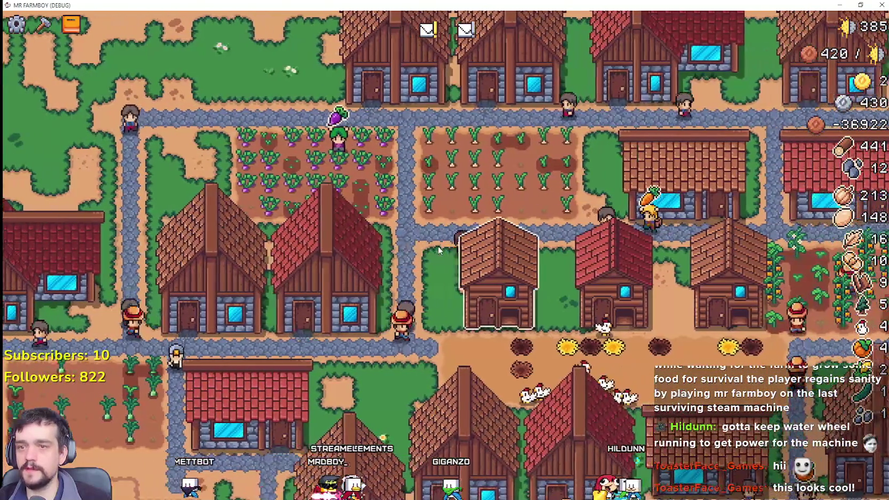
pyautogui.scroll(3, 580, 187)
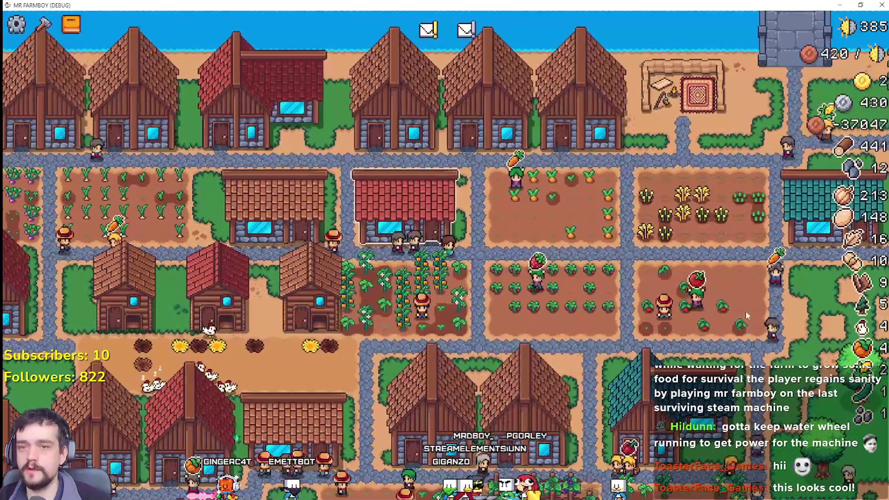
pyautogui.press('a')
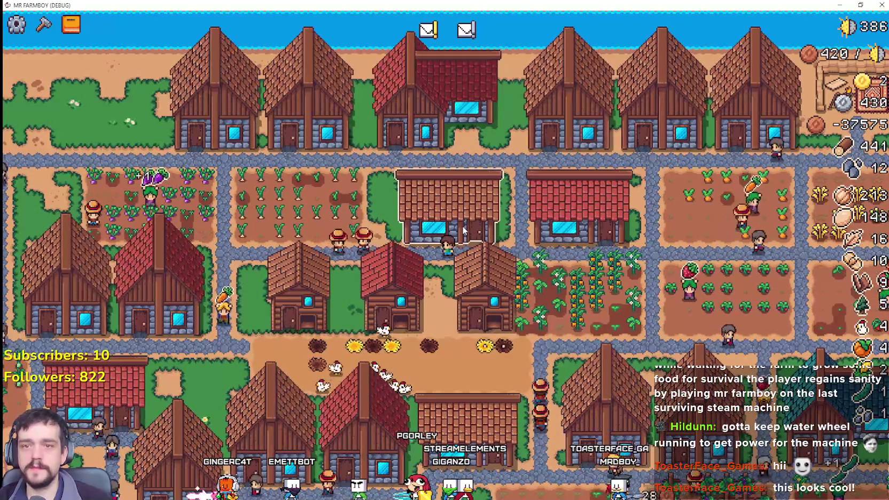
pyautogui.click(464, 231)
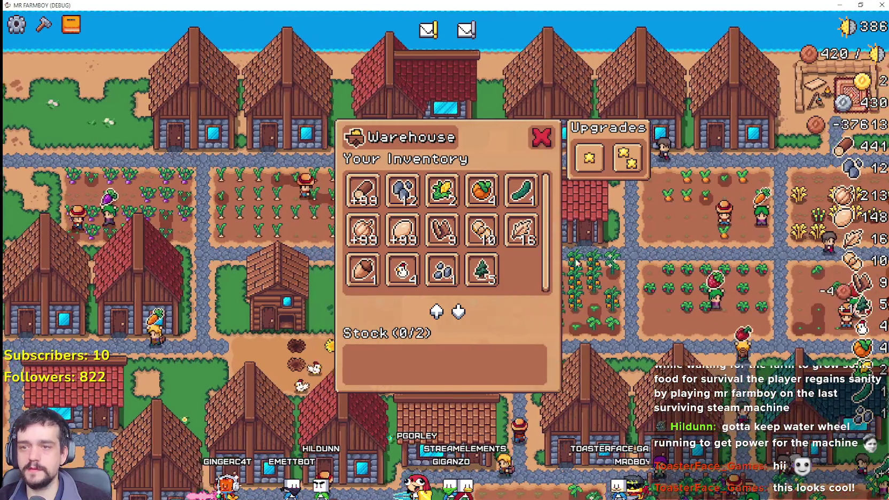
pyautogui.click(589, 157)
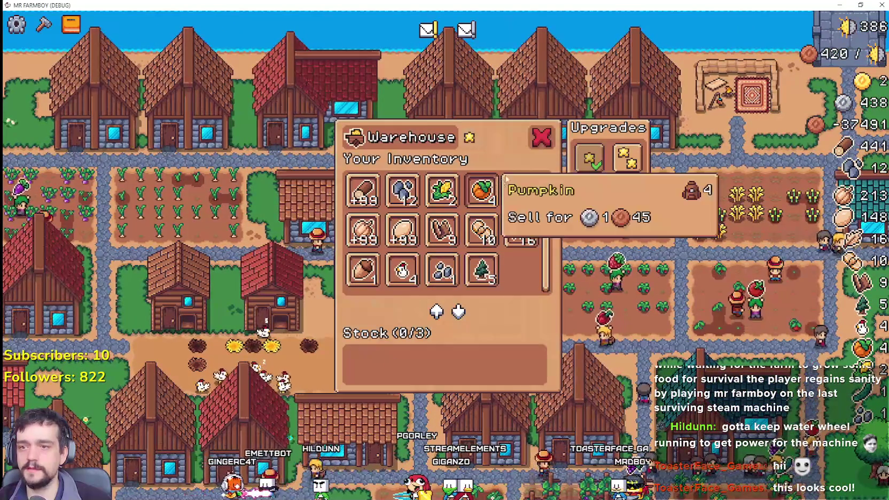
pyautogui.moveTo(634, 154)
pyautogui.click(542, 137)
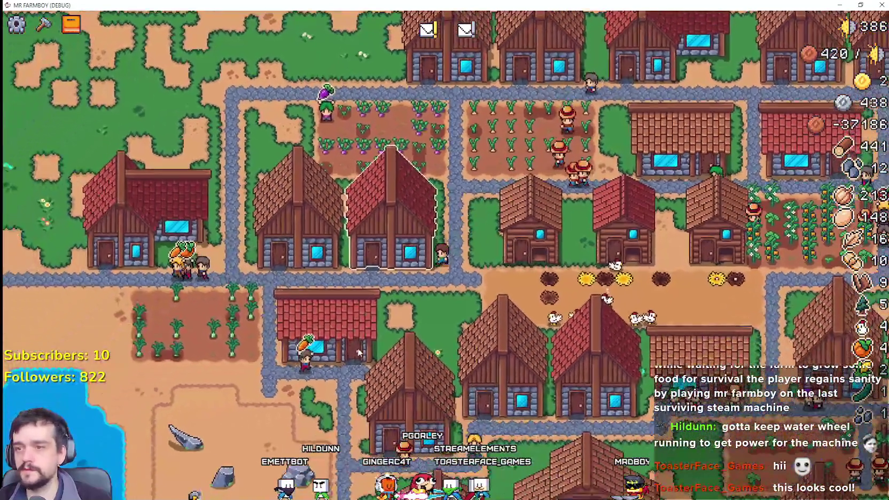
# Recheck the warehouse stock, then bring up the Crops advancements page
pyautogui.click(359, 352)
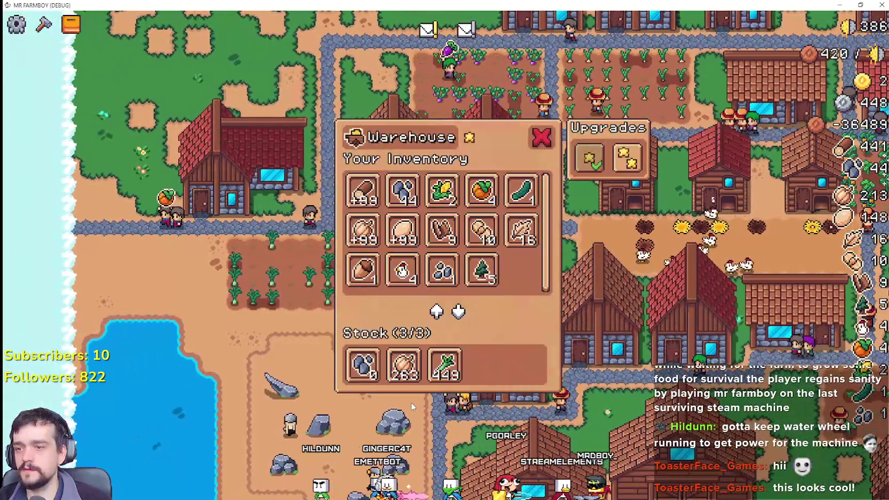
pyautogui.click(541, 137)
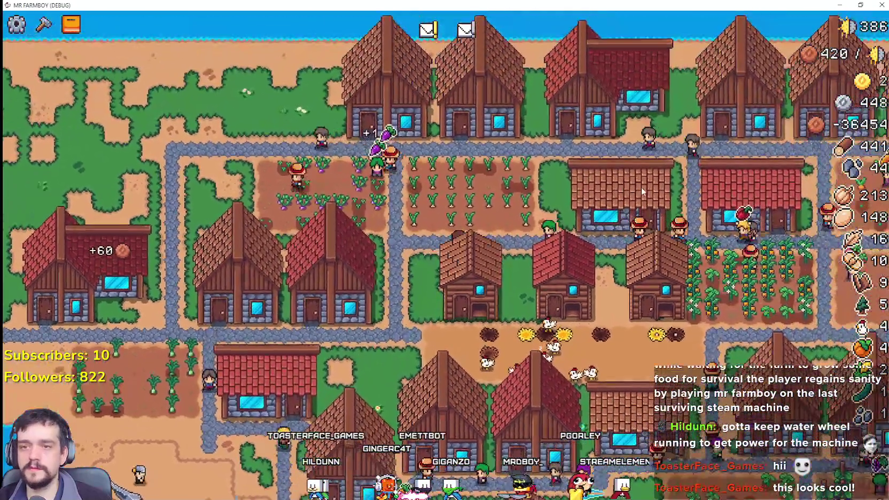
pyautogui.click(641, 187)
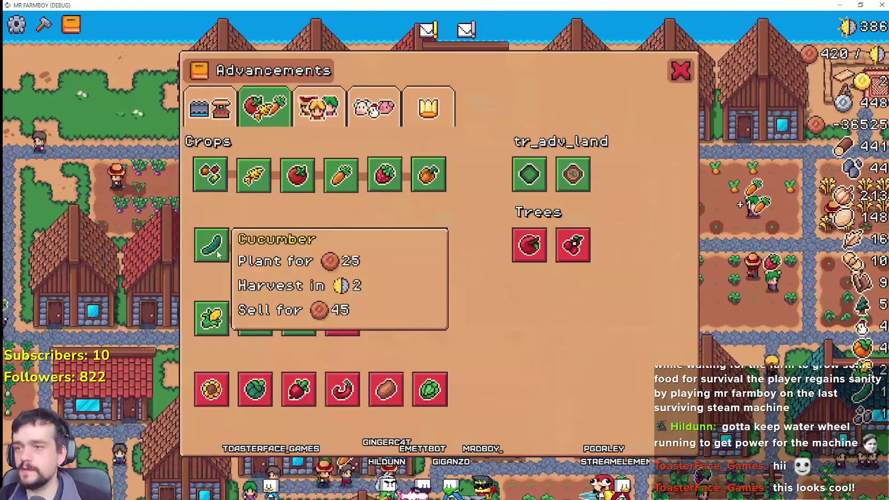
pyautogui.press('Escape')
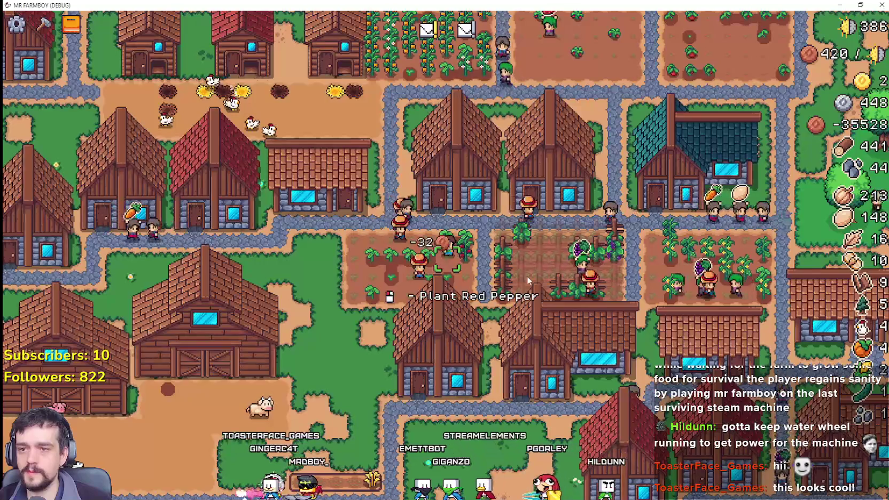
pyautogui.scroll(-3, 526, 276)
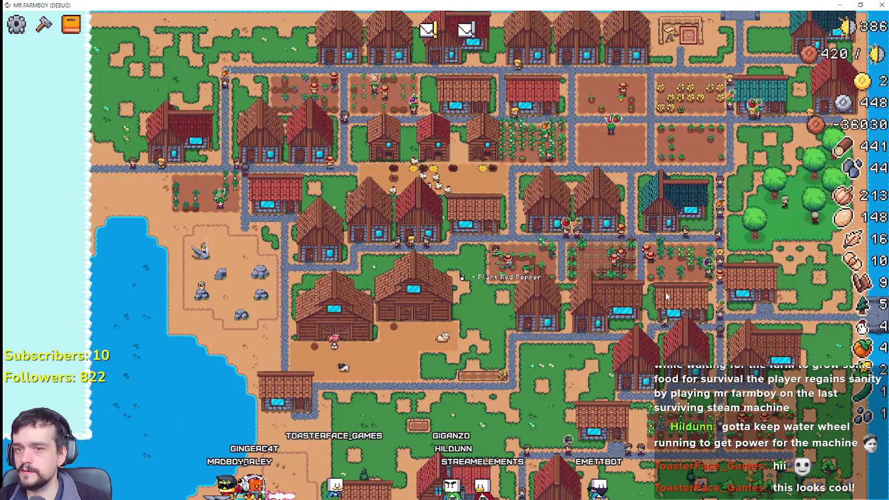
pyautogui.scroll(3, 666, 296)
pyautogui.scroll(-4, 551, 225)
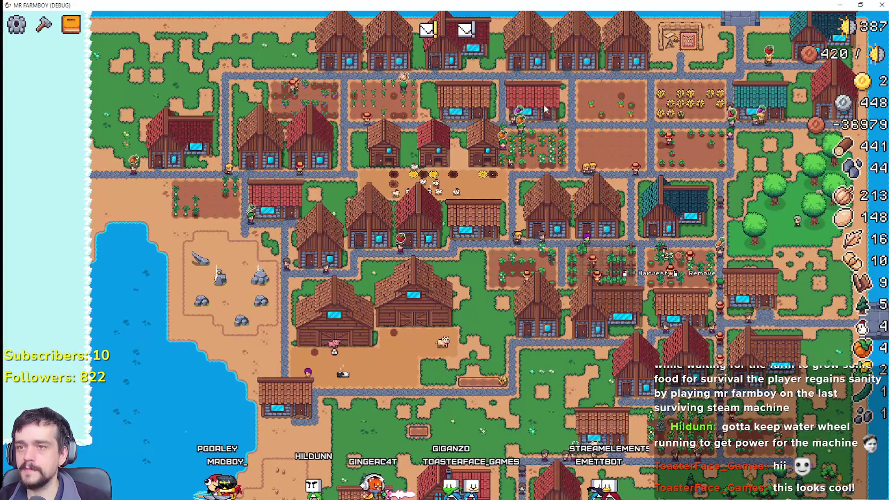
pyautogui.scroll(3, 802, 257)
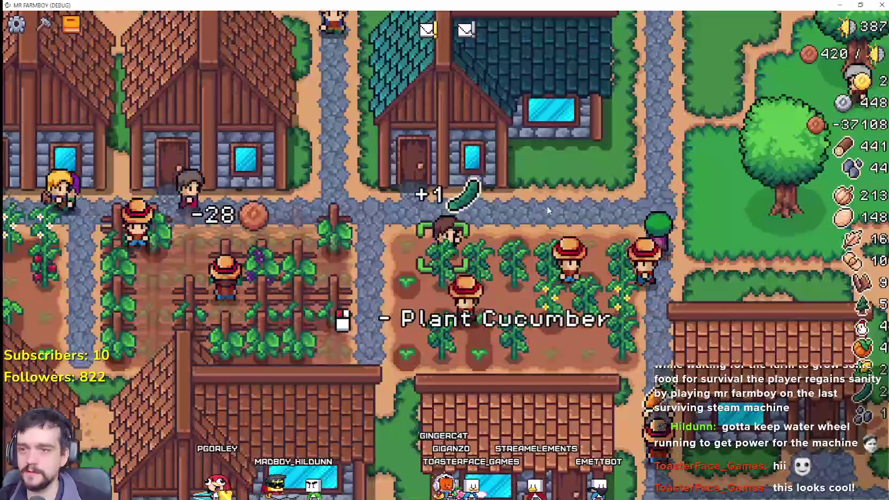
pyautogui.press('w')
pyautogui.press('a')
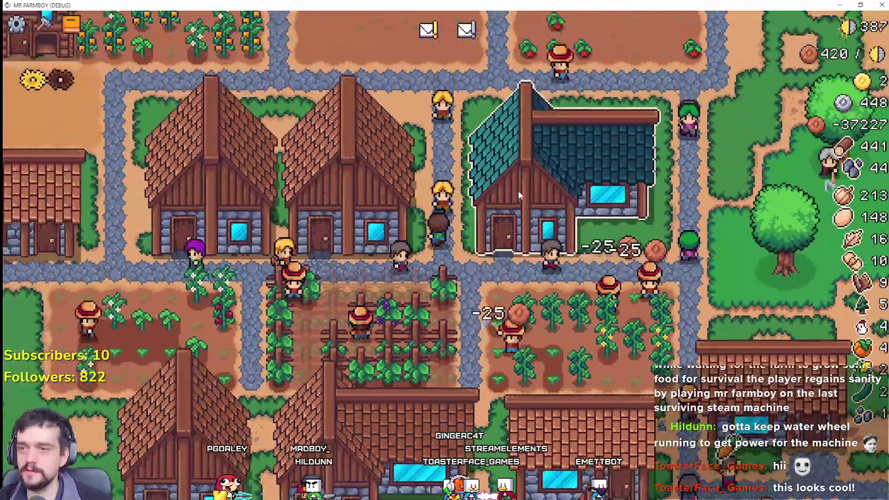
pyautogui.scroll(-3, 518, 193)
pyautogui.press('w')
pyautogui.press('a')
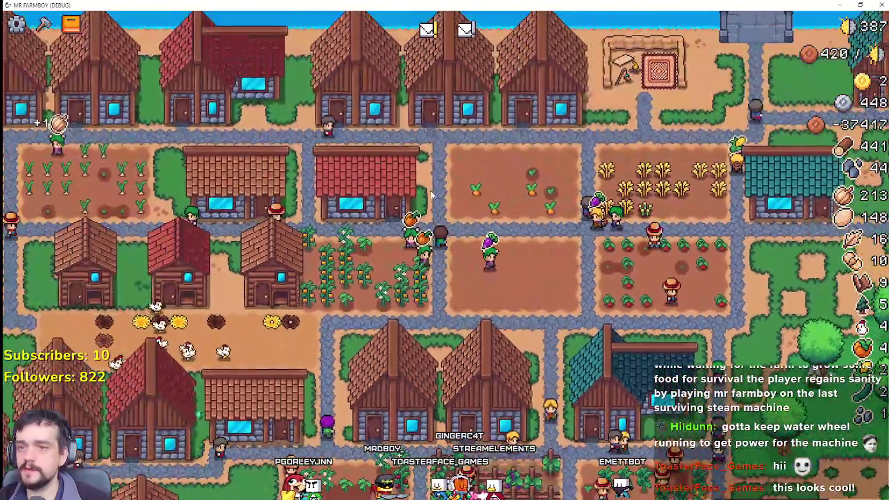
pyautogui.click(431, 196)
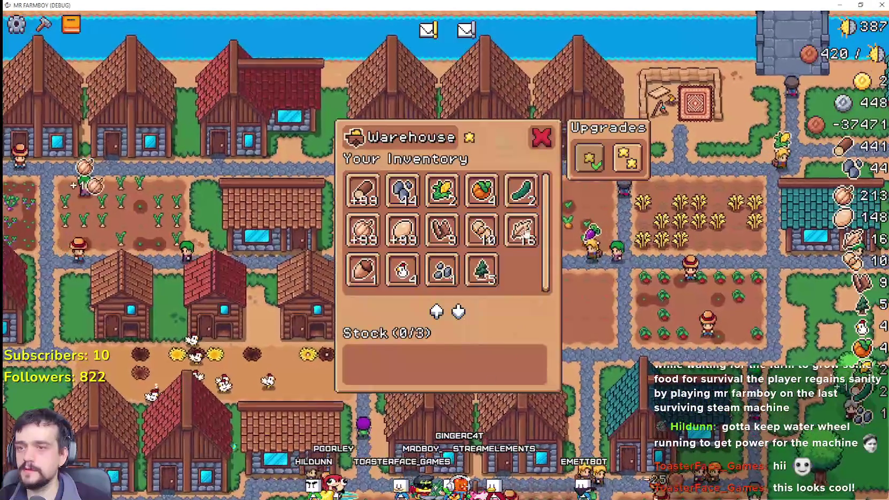
pyautogui.press('t')
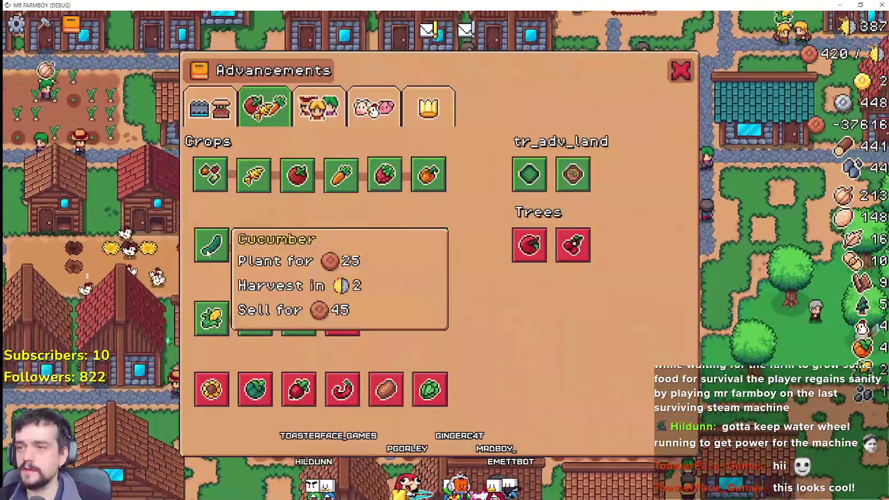
pyautogui.press('t')
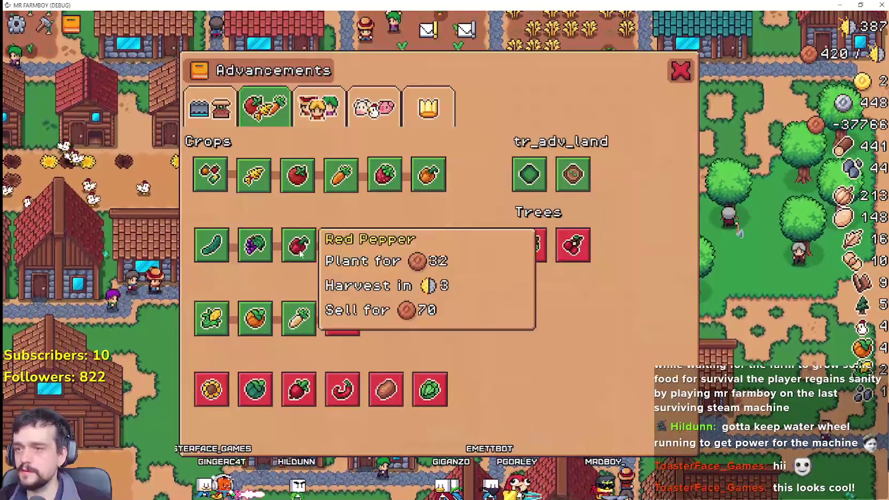
pyautogui.press('a')
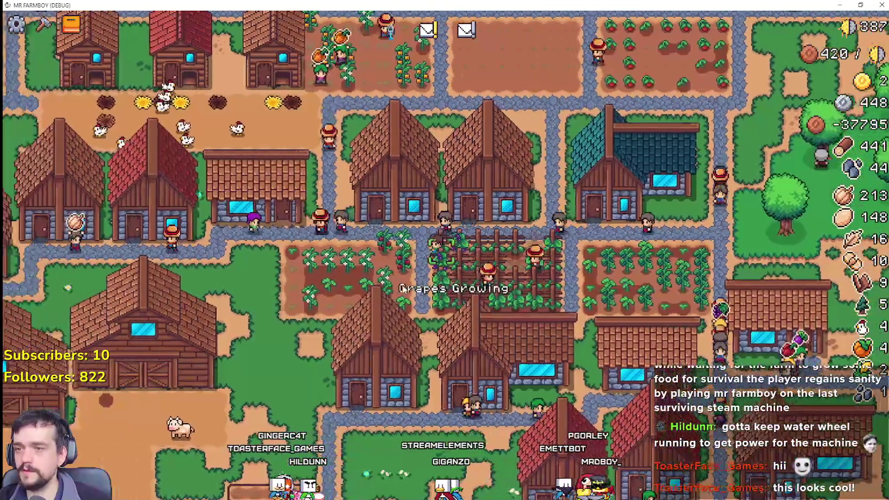
# Pan north to the warehouse and add Red Pepper to its stock
pyautogui.press('w')
pyautogui.press('a')
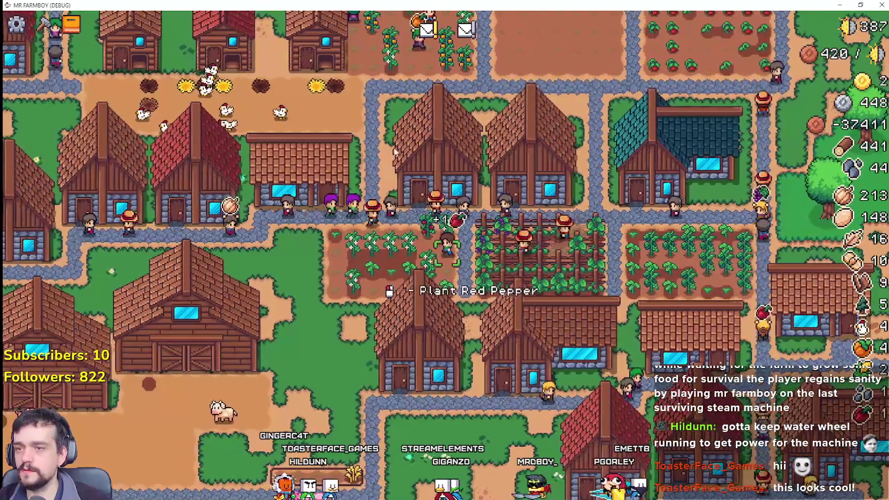
pyautogui.press('w')
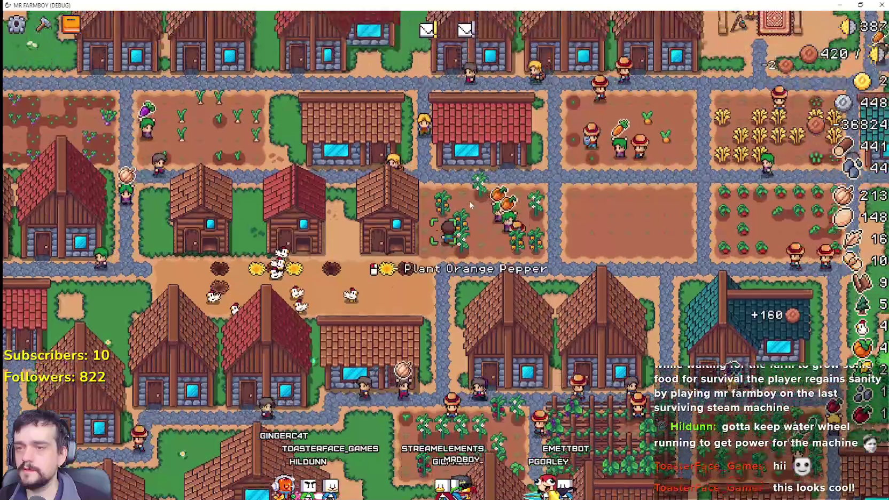
pyautogui.click(495, 311)
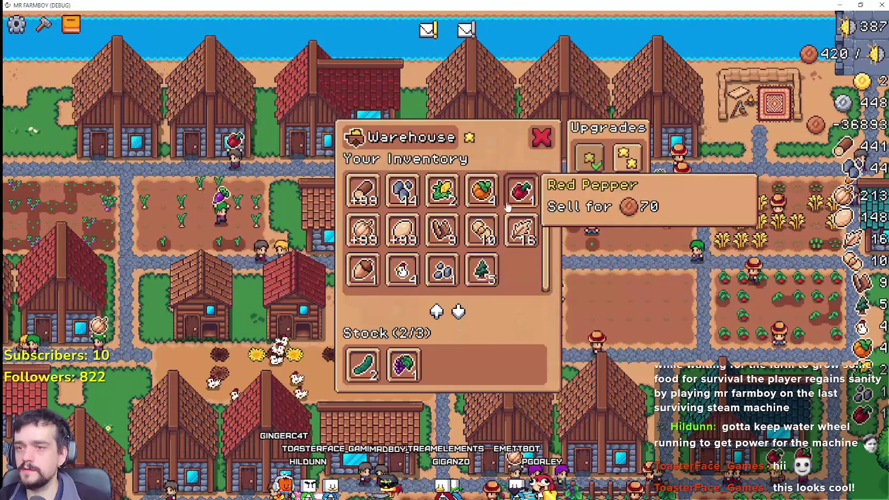
pyautogui.click(511, 197)
pyautogui.press('s')
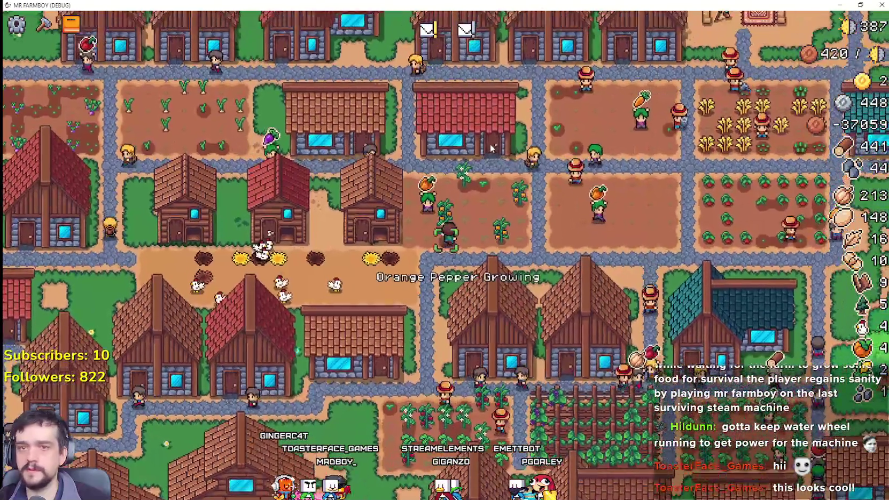
# Recheck the warehouse's upgrades and glance at the crop advancements window
pyautogui.press('w')
pyautogui.click(492, 148)
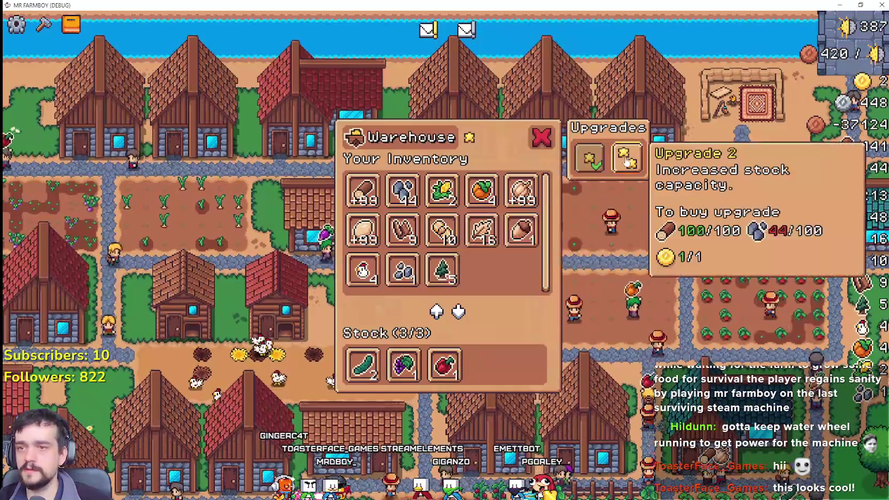
pyautogui.press('s')
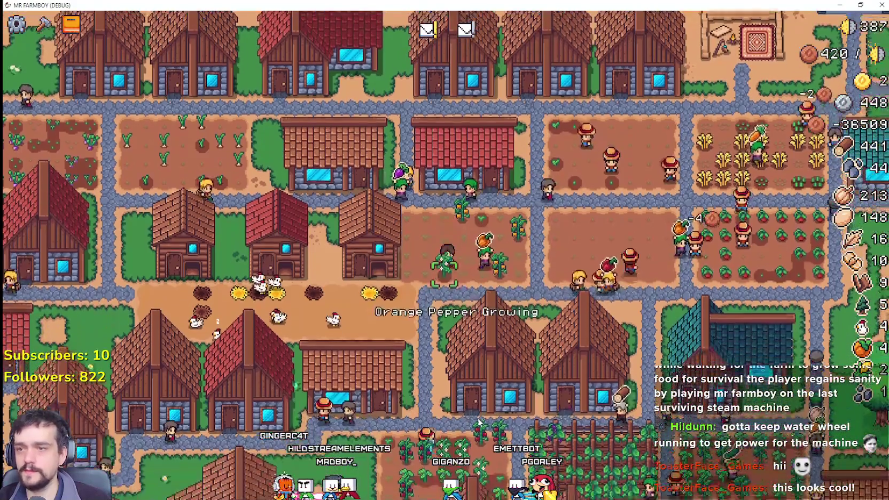
pyautogui.press('t')
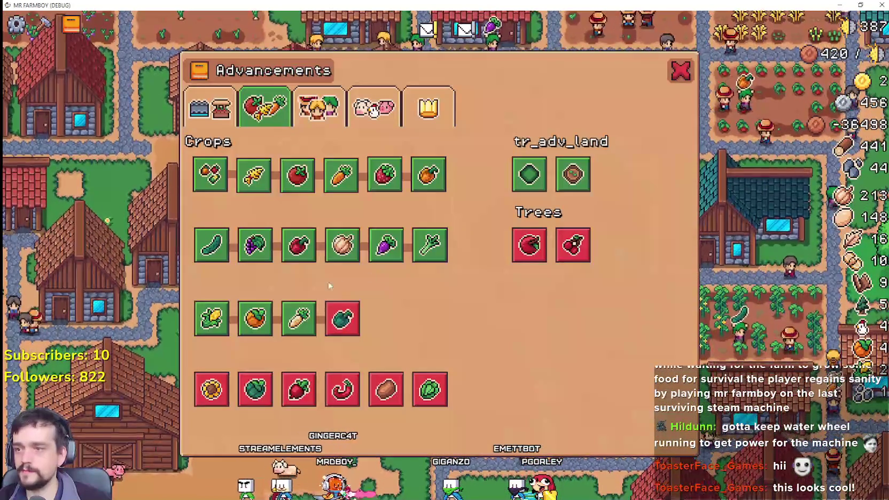
pyautogui.moveTo(309, 256)
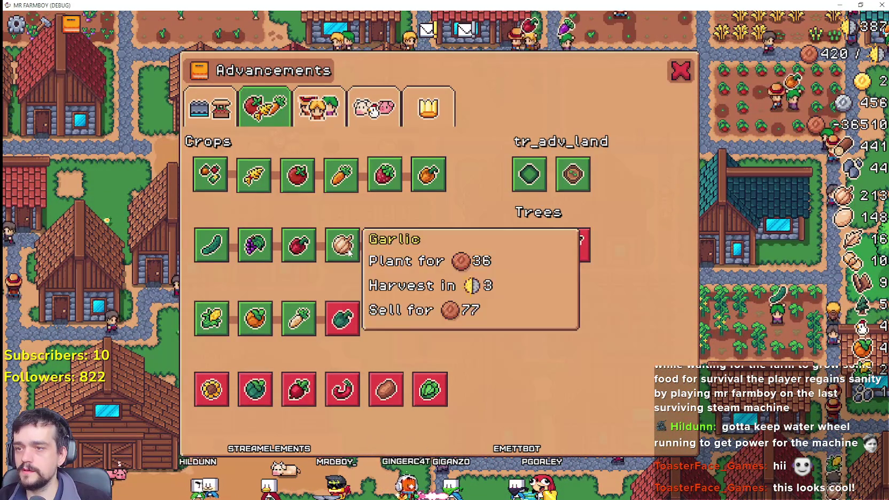
pyautogui.press('Escape')
pyautogui.press('t')
pyautogui.press('Escape')
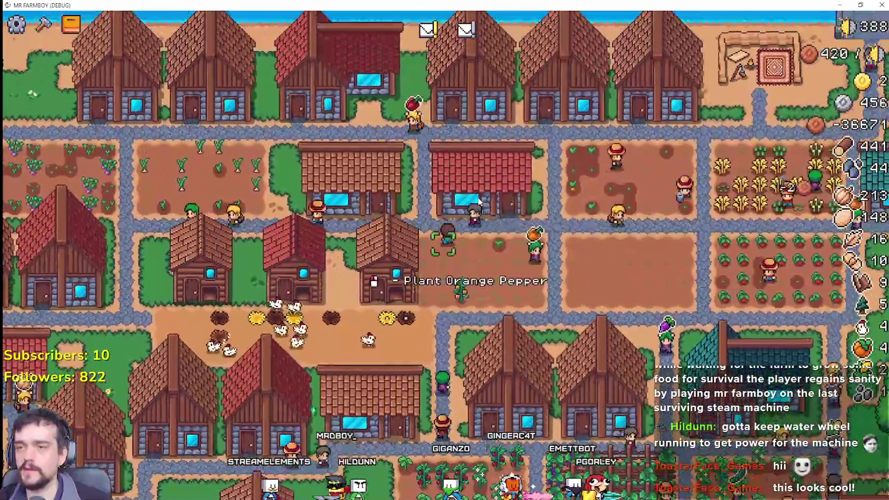
# Check the warehouse once more, then pan west to the market's selling list
pyautogui.click(516, 269)
pyautogui.moveTo(628, 169)
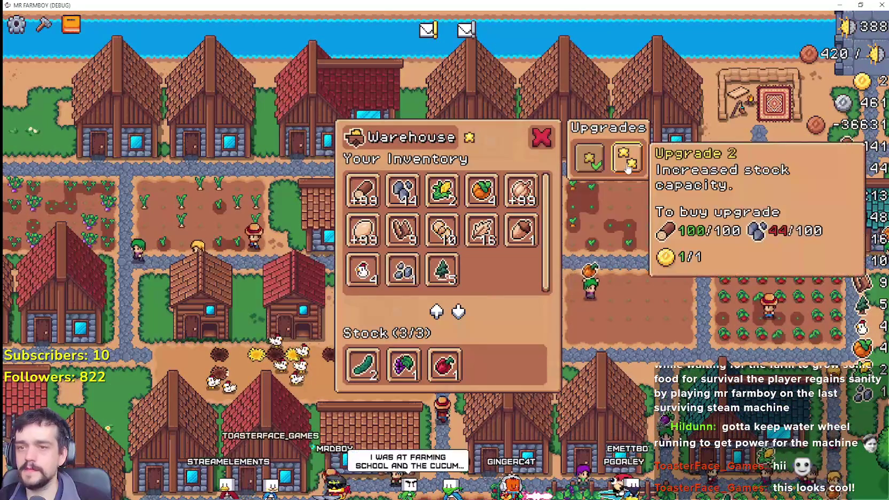
pyautogui.press('Escape')
pyautogui.press('s')
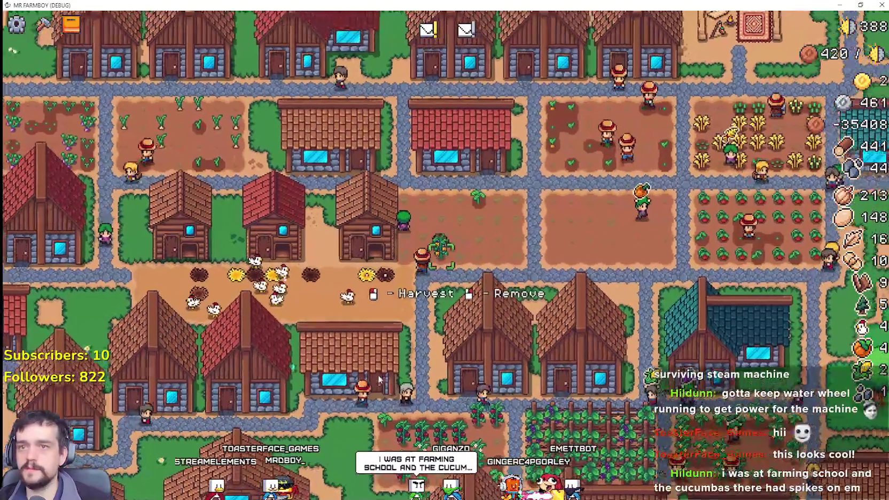
pyautogui.press('a')
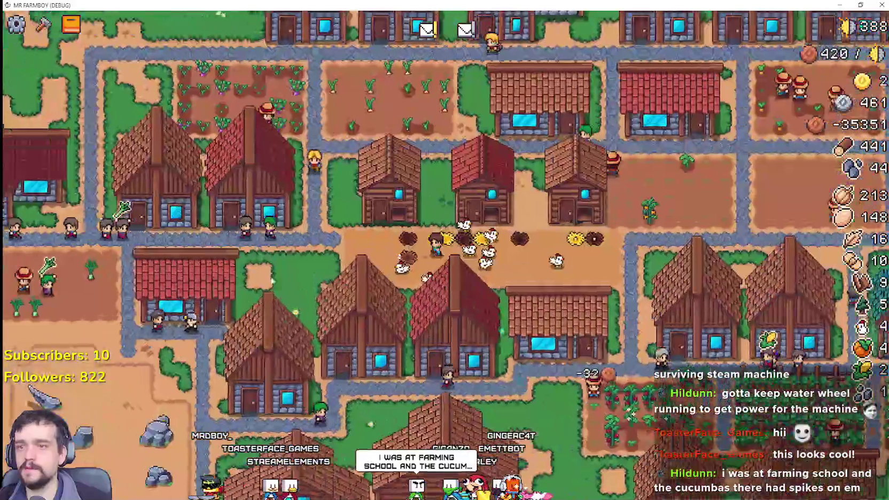
pyautogui.press('a')
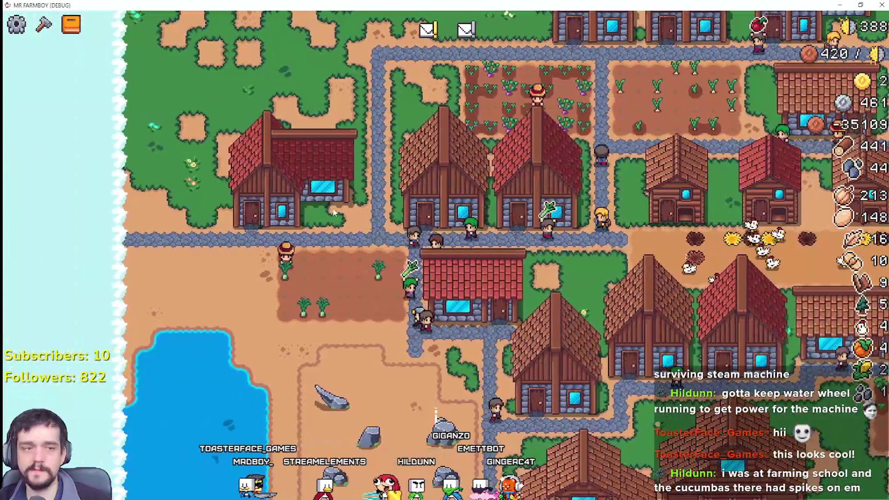
pyautogui.press('a')
pyautogui.click(401, 199)
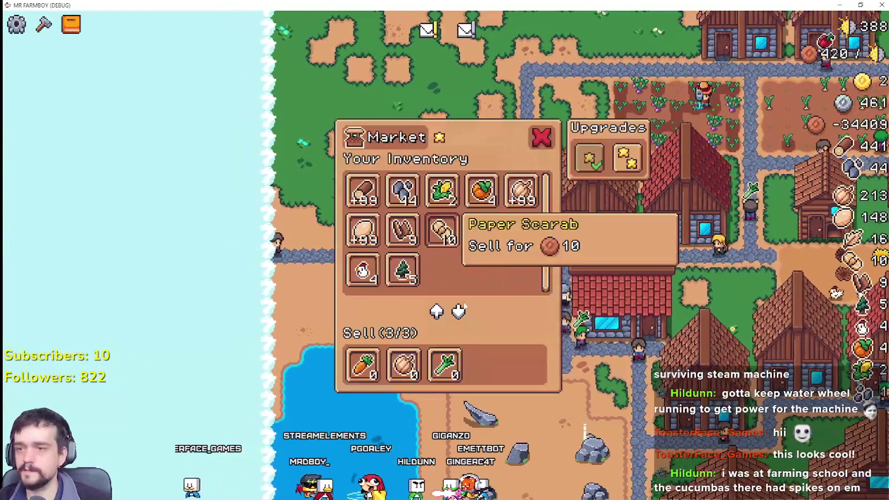
# Remove garlic from the warehouse stock, leaving stone and leek, then glance at crop advancements
pyautogui.press('d')
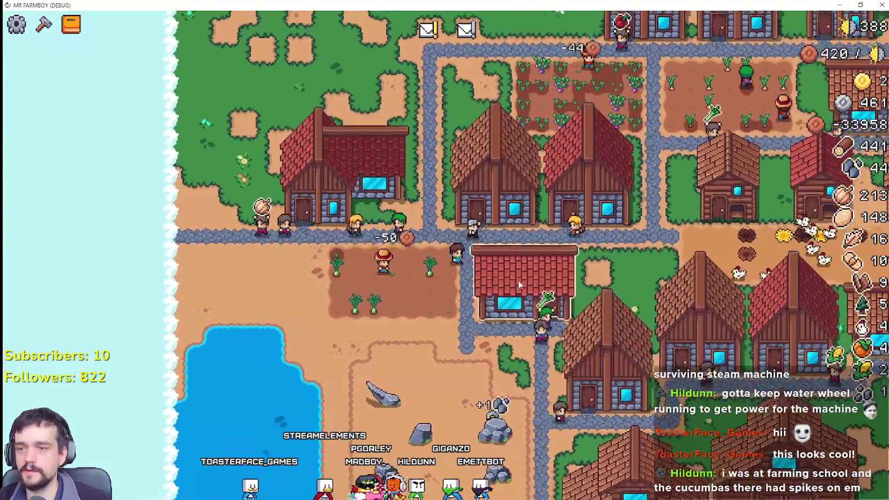
pyautogui.click(461, 342)
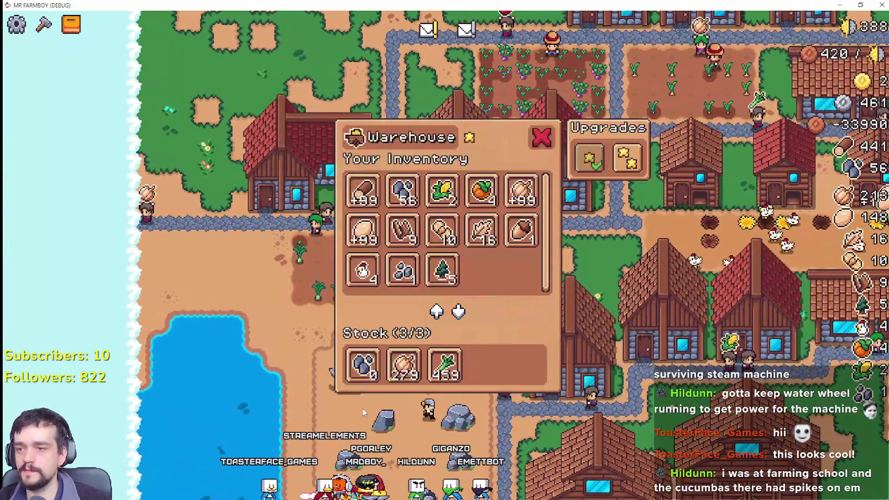
pyautogui.press('d')
pyautogui.press('Escape')
pyautogui.press('a')
pyautogui.click(412, 382)
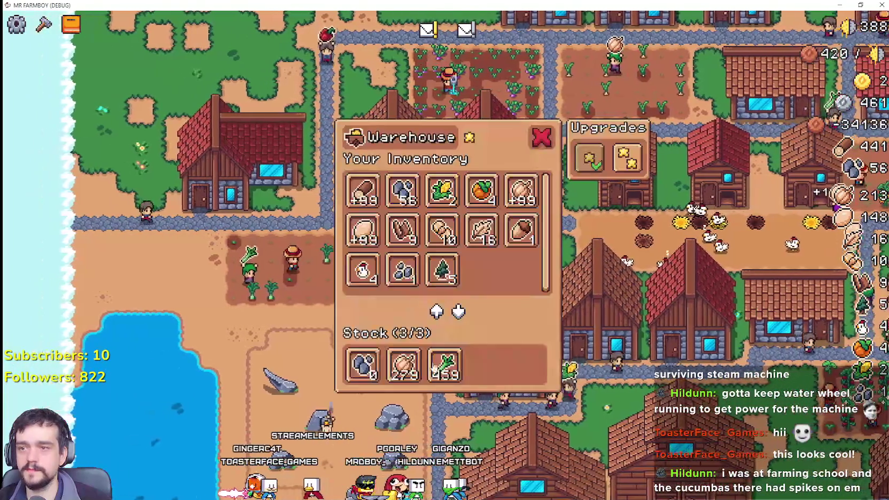
pyautogui.click(414, 381)
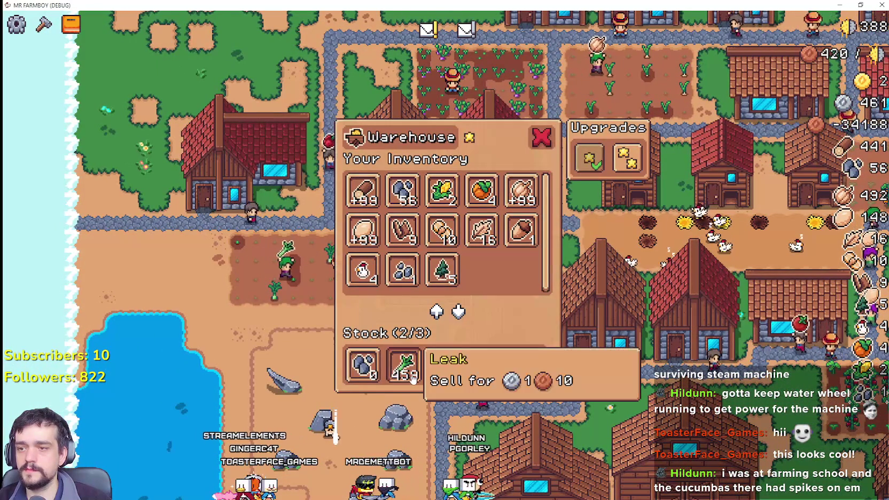
pyautogui.press('Tab')
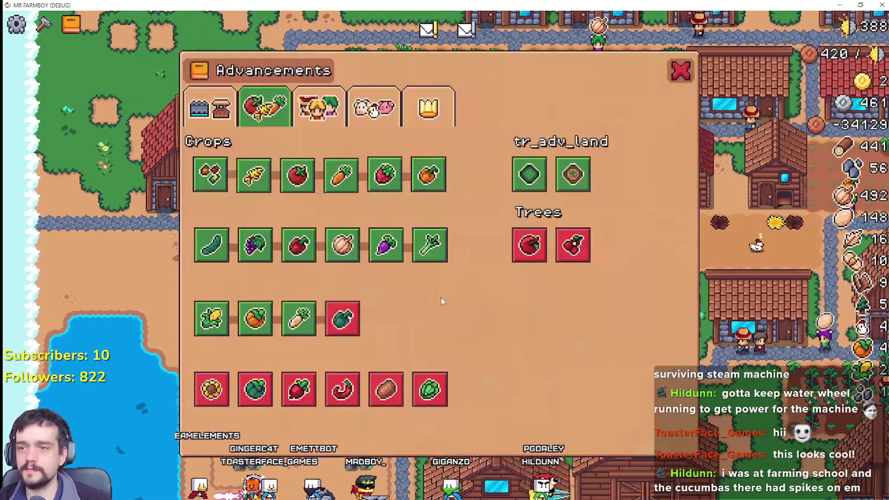
pyautogui.press('Tab')
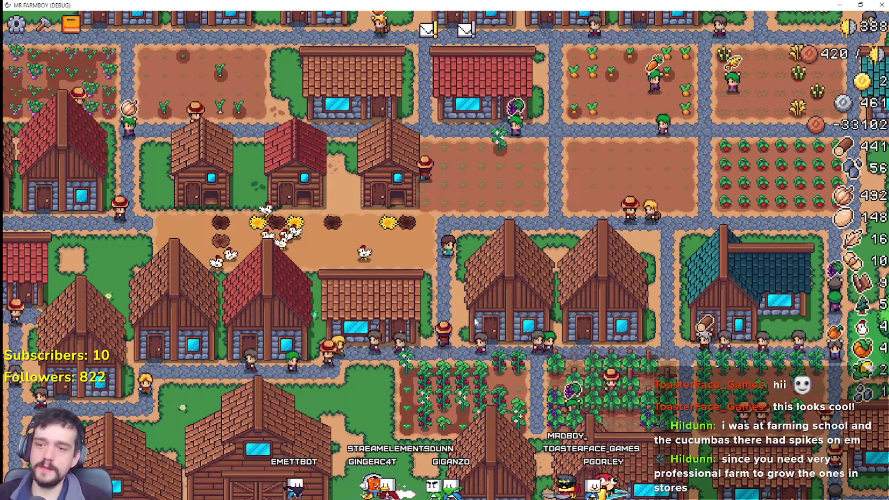
# Pan and zoom toward the lake quarry, briefly checking the advancements window on the way
pyautogui.press('d')
pyautogui.press('w')
pyautogui.press('b')
pyautogui.press('Escape')
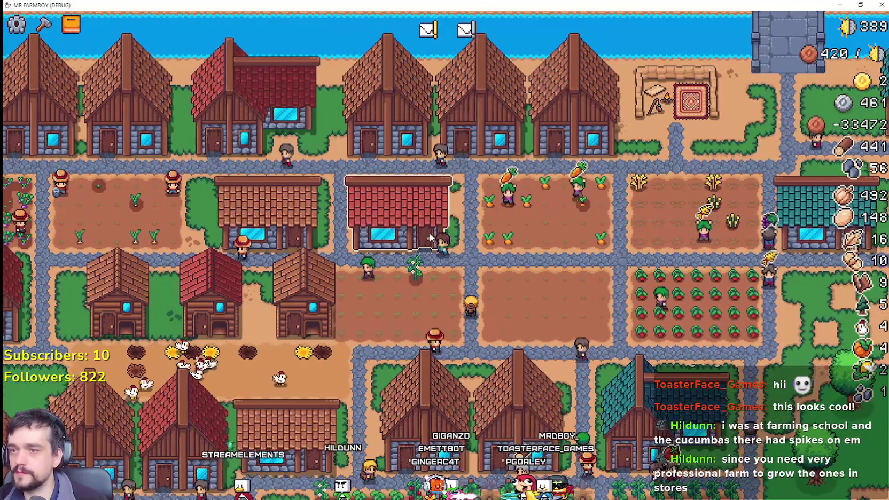
pyautogui.scroll(-3, 431, 235)
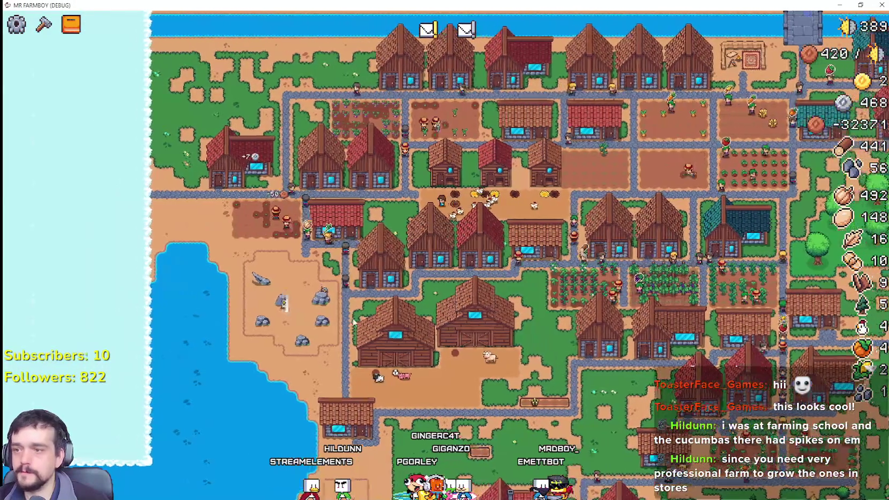
pyautogui.scroll(3, 337, 321)
pyautogui.press('a')
pyautogui.press('s')
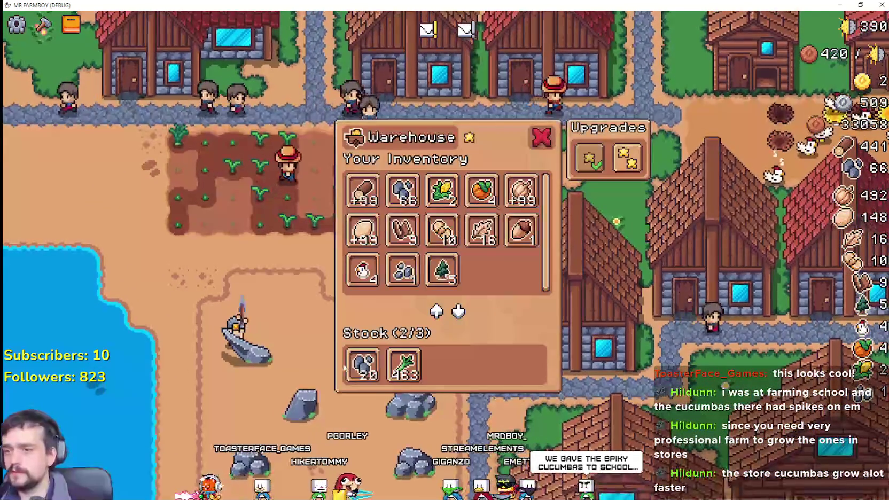
# Zoom the camera in and out over the quarry mining area
pyautogui.scroll(-3, 398, 247)
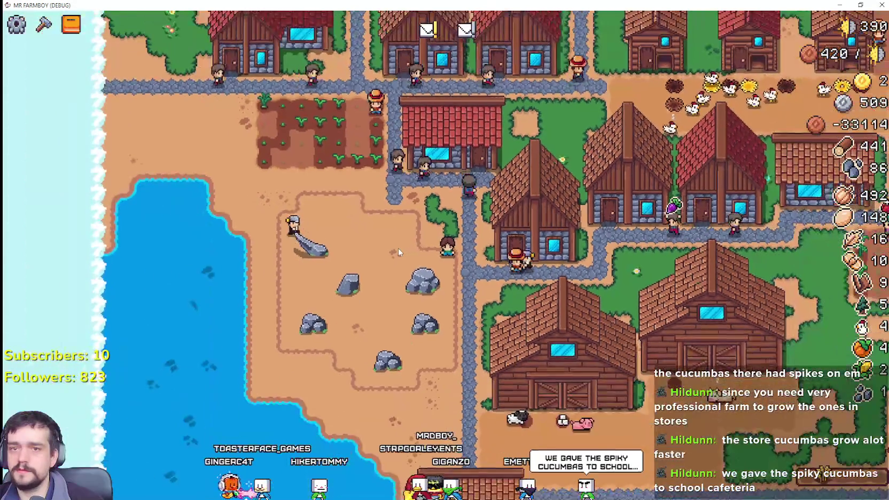
pyautogui.scroll(2, 398, 248)
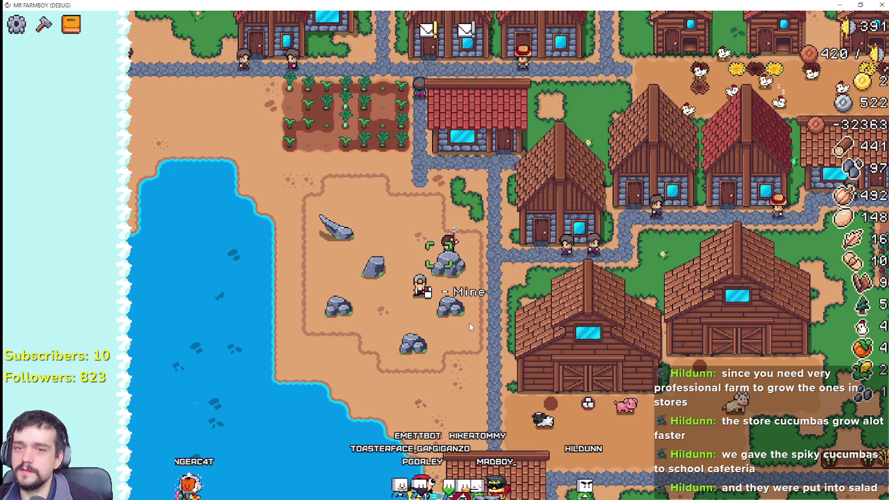
pyautogui.scroll(-3, 516, 311)
pyautogui.scroll(-2, 517, 310)
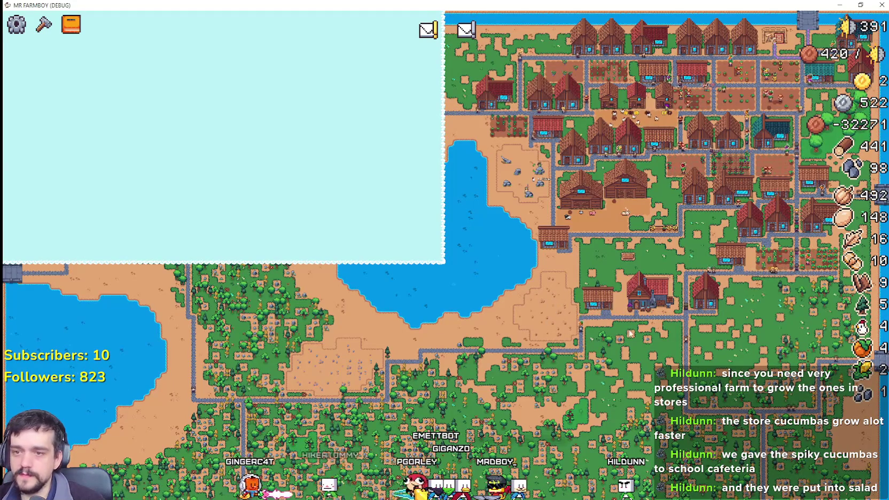
# Walk south and view the warehouse and the Blacksmith's ores and furnaces
pyautogui.scroll(5, 619, 331)
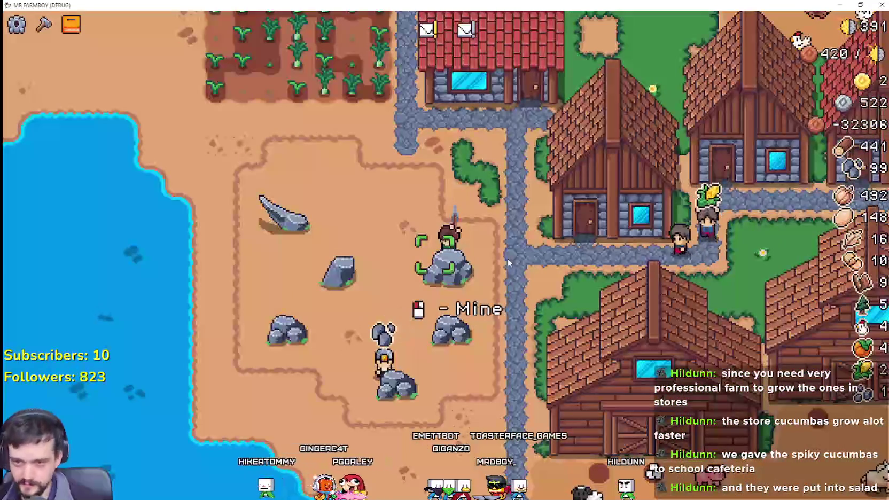
pyautogui.press('s')
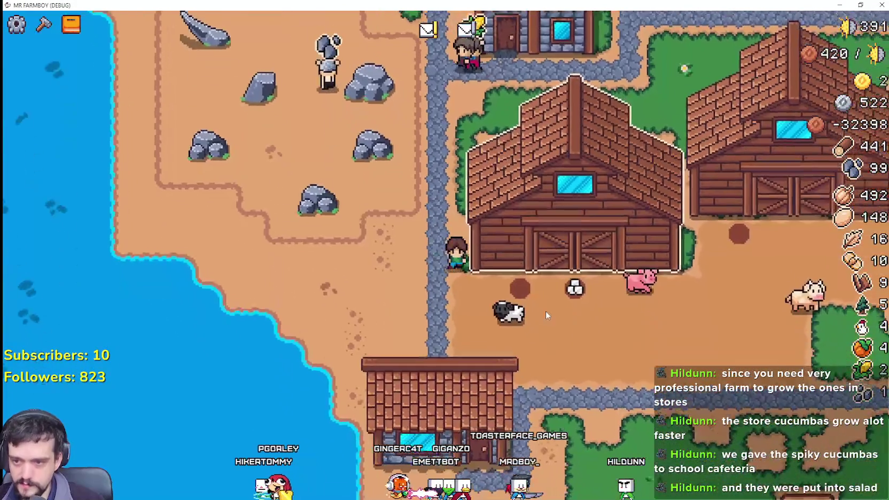
pyautogui.press('s')
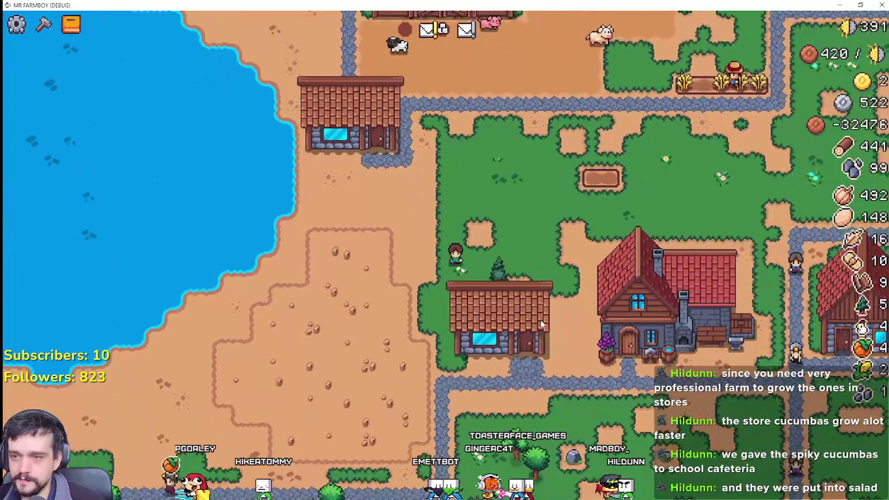
pyautogui.click(540, 320)
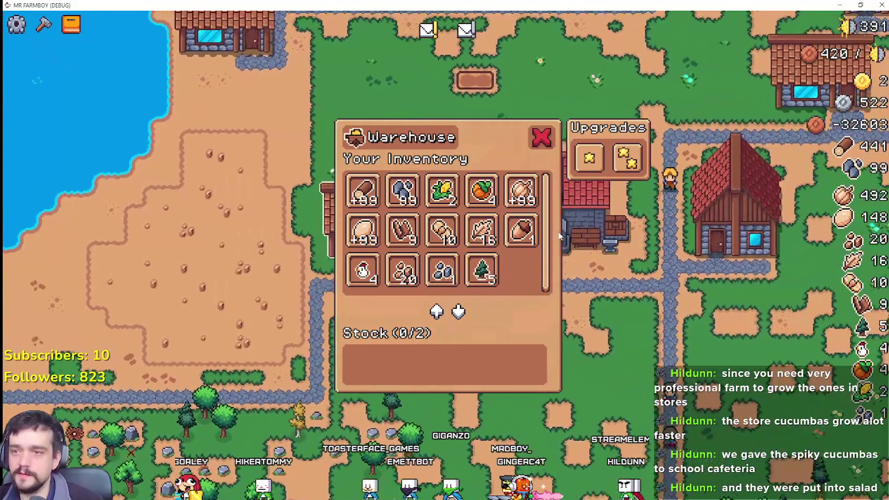
pyautogui.click(571, 242)
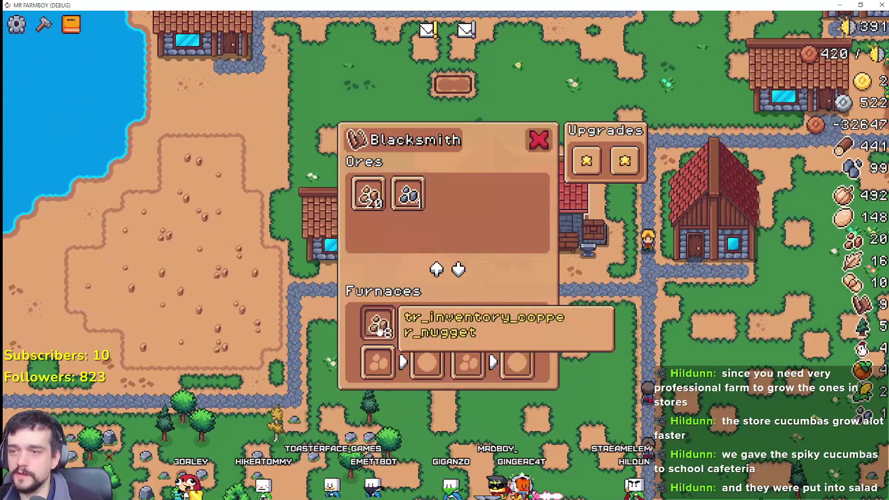
pyautogui.click(314, 175)
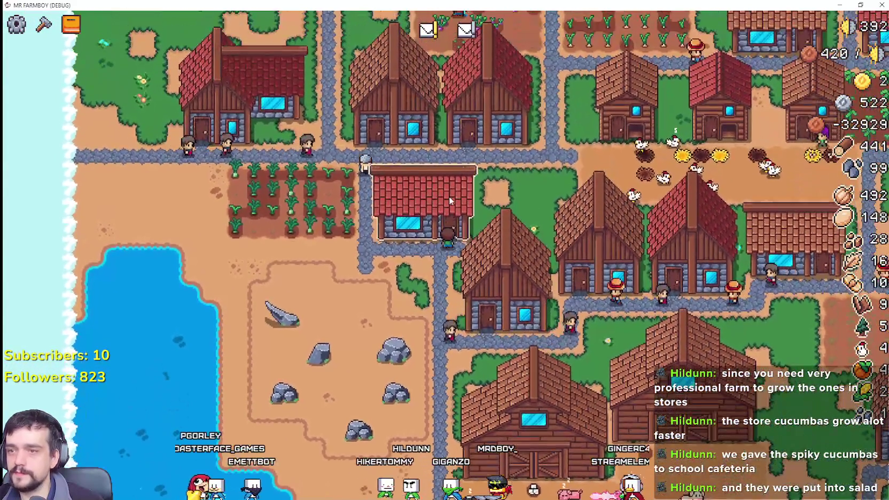
# Check a warehouse's Stone stock, then shrink the game into a smaller window moved up-right
pyautogui.click(467, 191)
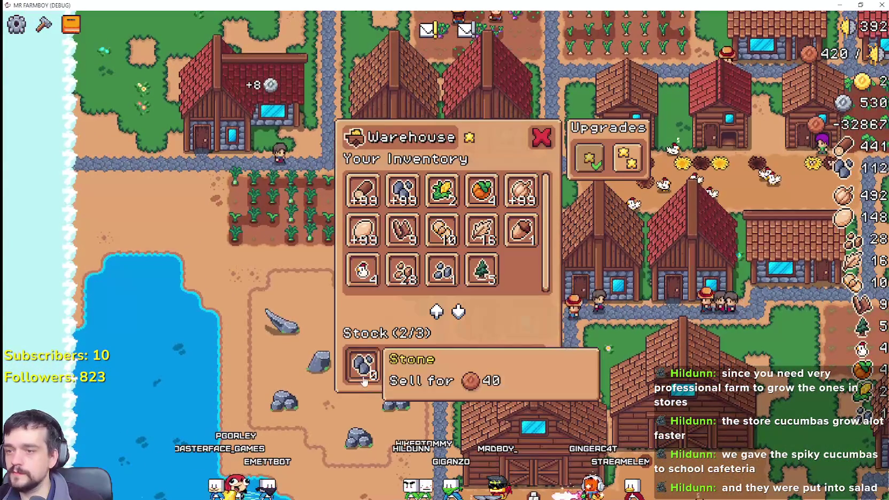
pyautogui.click(528, 333)
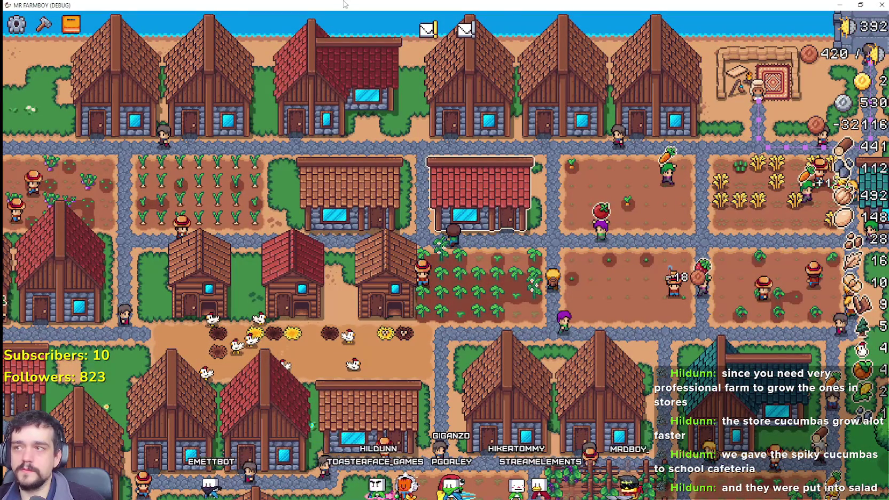
pyautogui.moveTo(348, 4); pyautogui.dragTo(322, 60)
pyautogui.moveTo(539, 63)
pyautogui.mouseDown()
pyautogui.moveTo(544, 42)
pyautogui.moveTo(607, 31)
pyautogui.mouseUp()
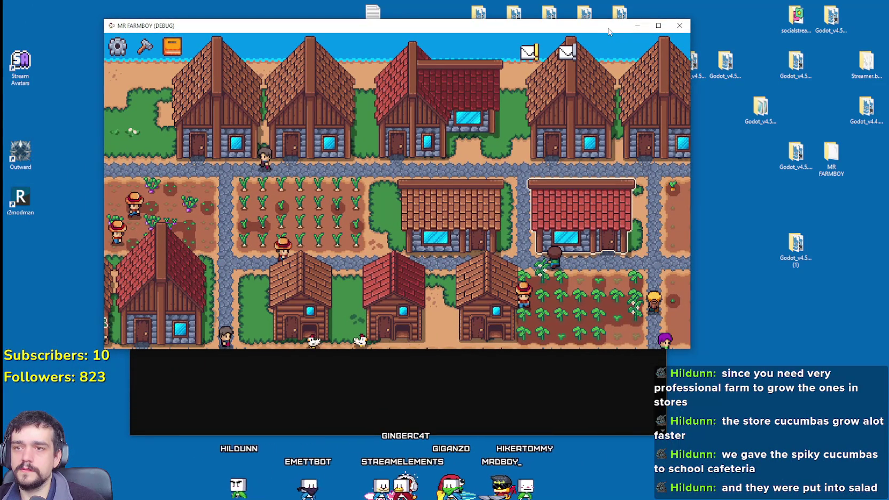
# Bring up blacksmith.gd and select the furnace transfer block on lines 177–179
pyautogui.click(658, 26)
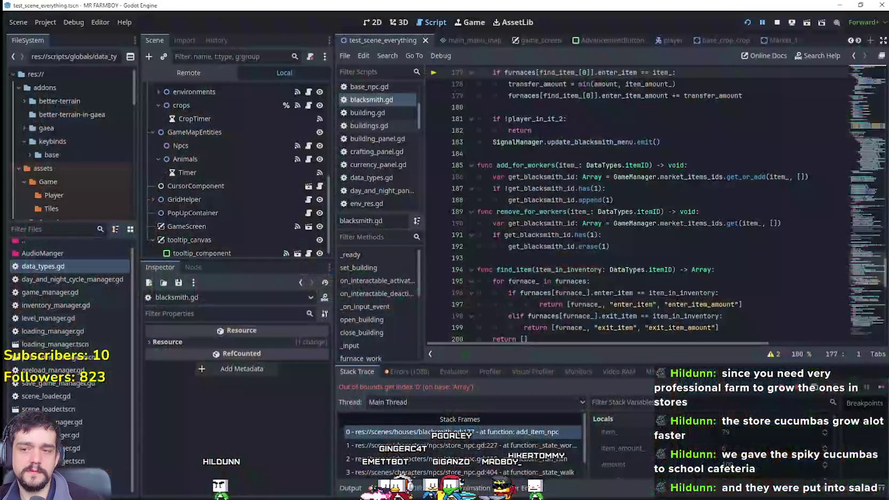
pyautogui.click(614, 177)
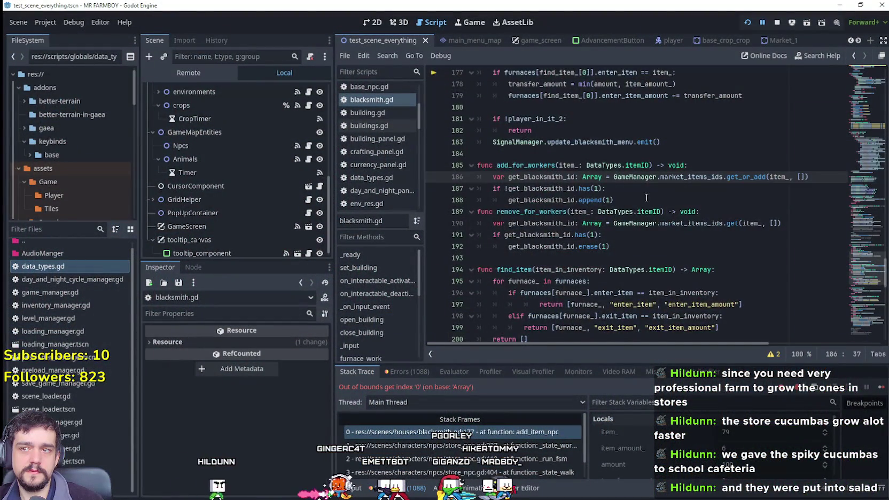
pyautogui.scroll(3, 668, 176)
pyautogui.moveTo(786, 170); pyautogui.dragTo(459, 147)
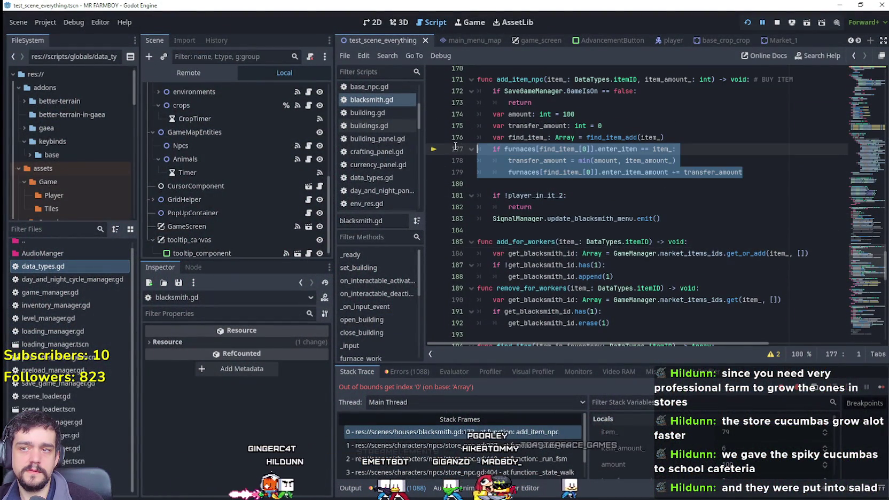
pyautogui.scroll(2, 648, 227)
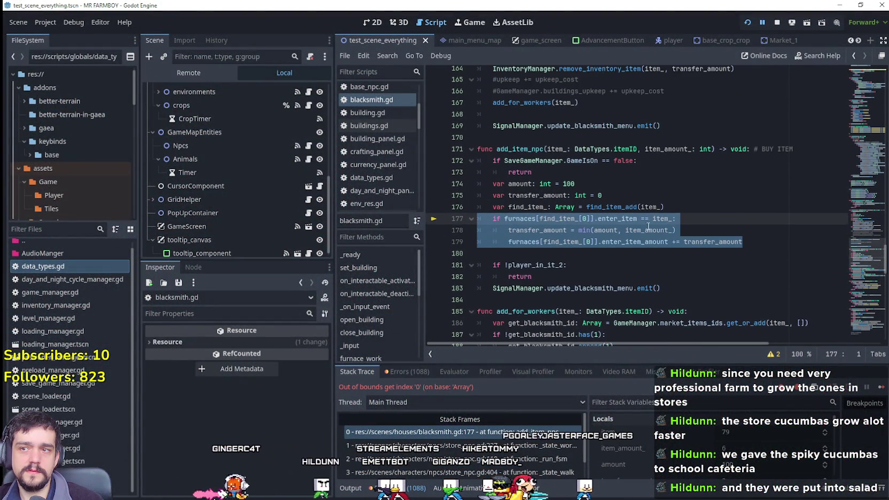
pyautogui.click(629, 181)
pyautogui.click(639, 160)
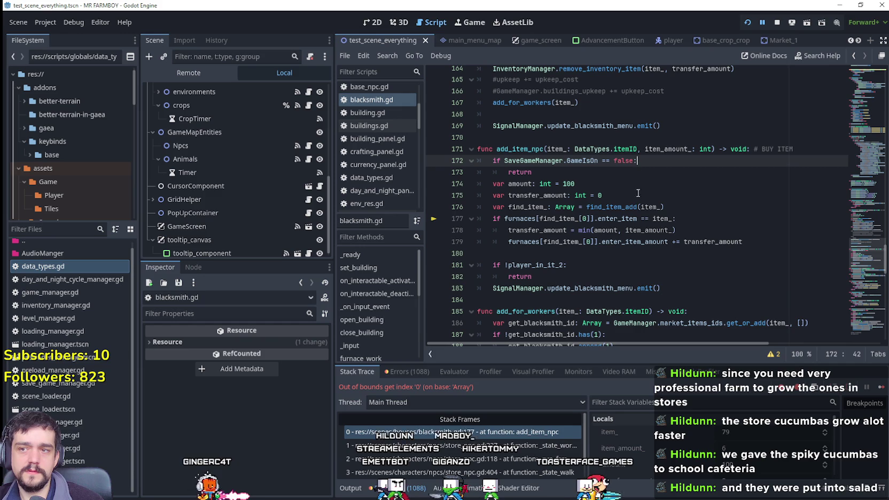
# Inspect the furnace lookup on line 177 and min() arguments on 178, then open caller store_npc.gd line 227
pyautogui.tripleClick(556, 219)
pyautogui.moveTo(540, 219); pyautogui.dragTo(637, 219)
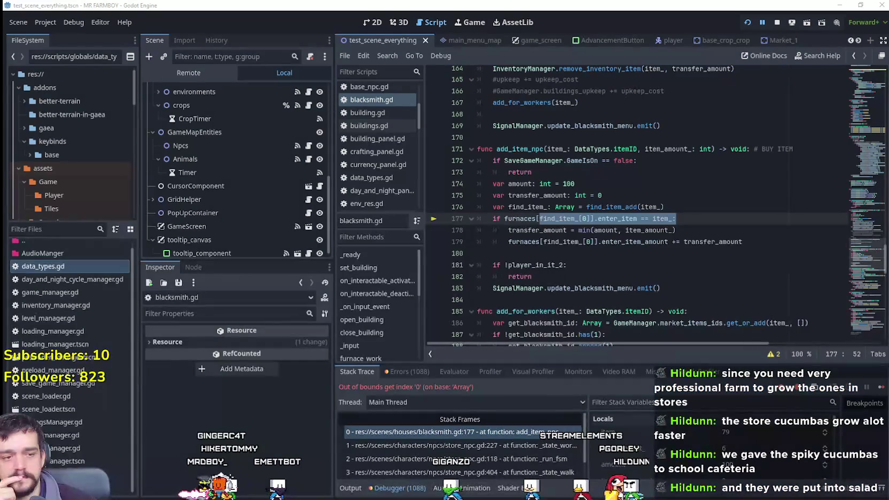
pyautogui.click(655, 230)
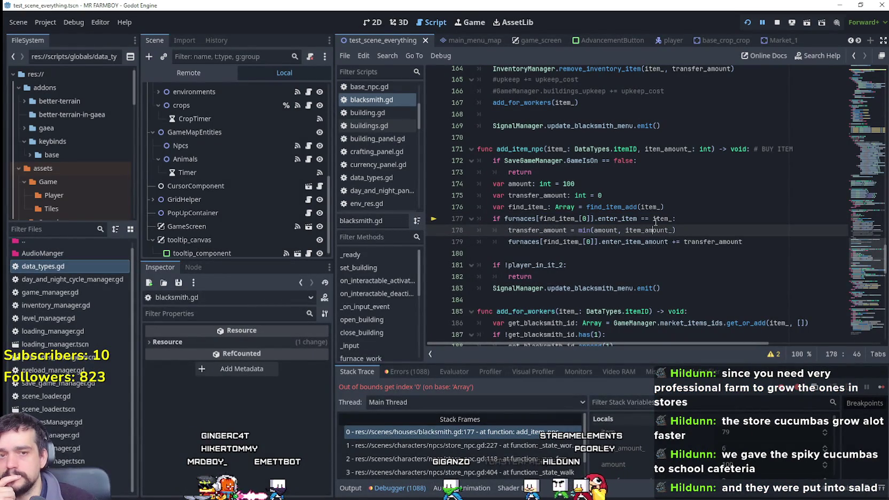
pyautogui.click(657, 196)
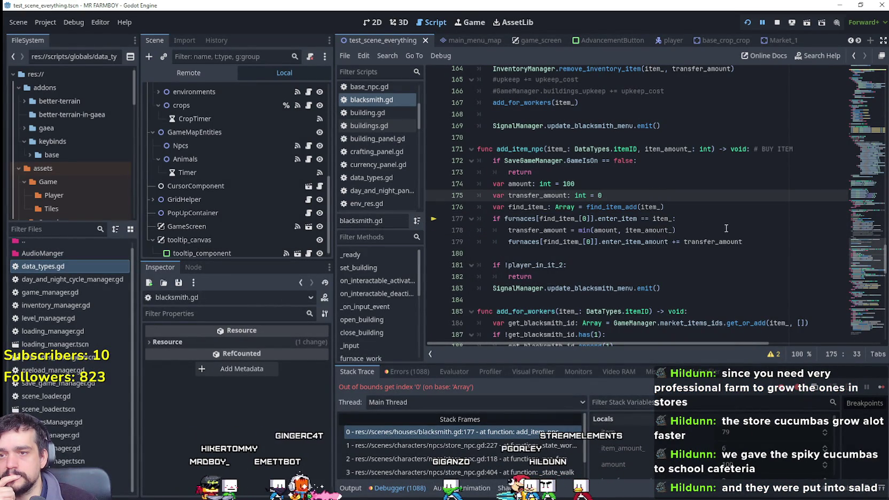
pyautogui.moveTo(705, 226); pyautogui.dragTo(593, 230)
pyautogui.moveTo(676, 218); pyautogui.dragTo(480, 214)
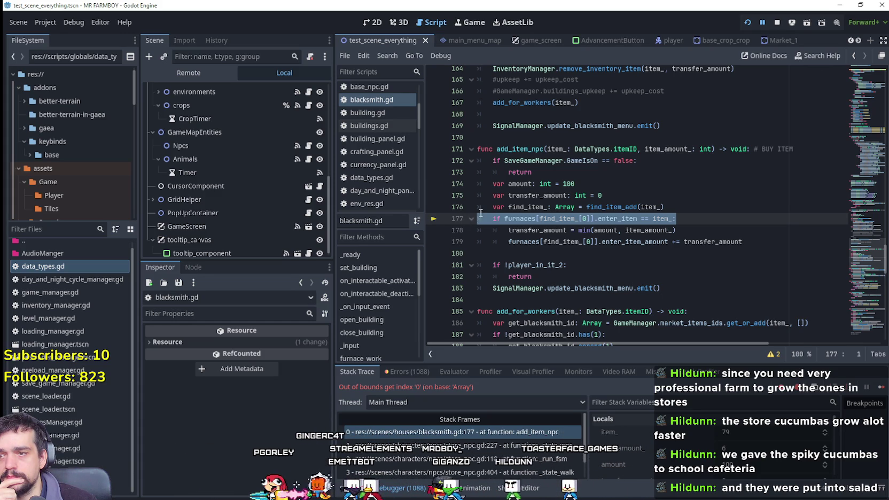
pyautogui.moveTo(559, 223)
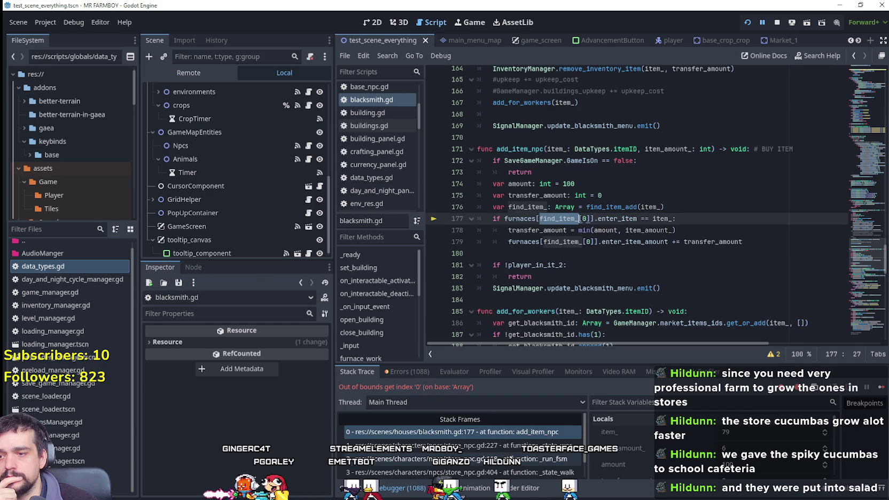
pyautogui.click(460, 445)
pyautogui.scroll(4, 596, 228)
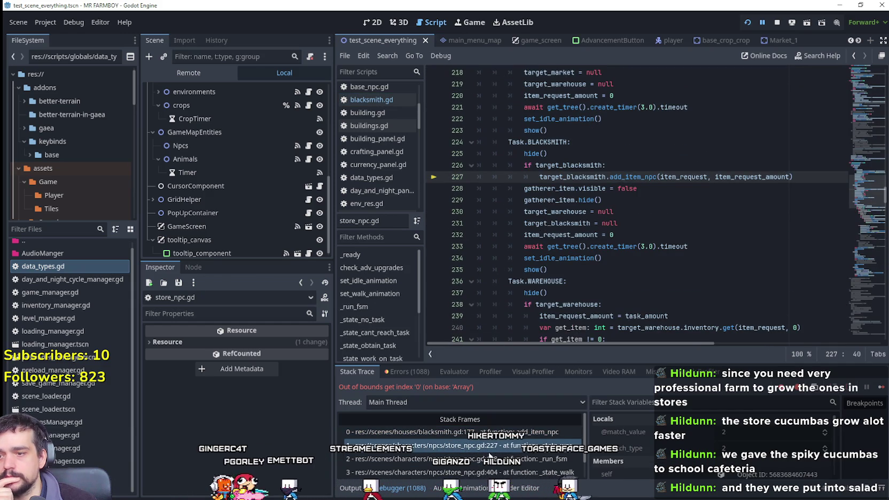
# Return to blacksmith.gd line 177 and expand the empty find_item_ array in the debugger
pyautogui.click(491, 434)
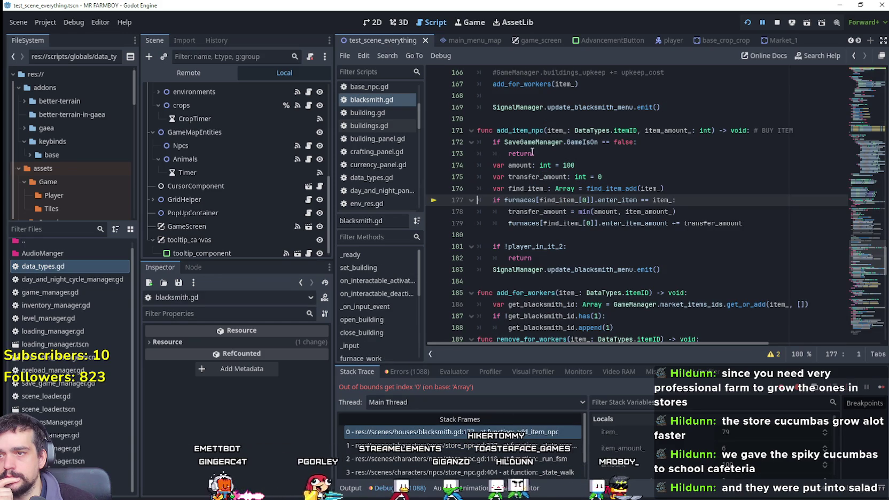
pyautogui.doubleClick(521, 132)
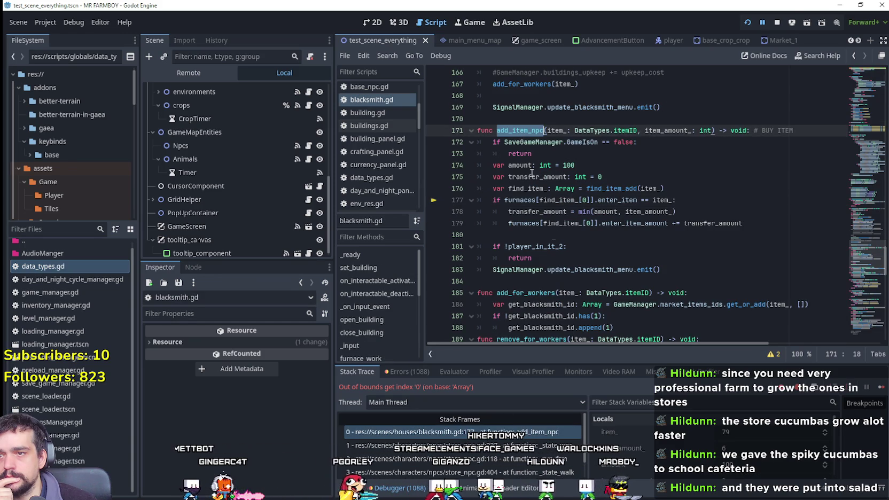
pyautogui.doubleClick(571, 200)
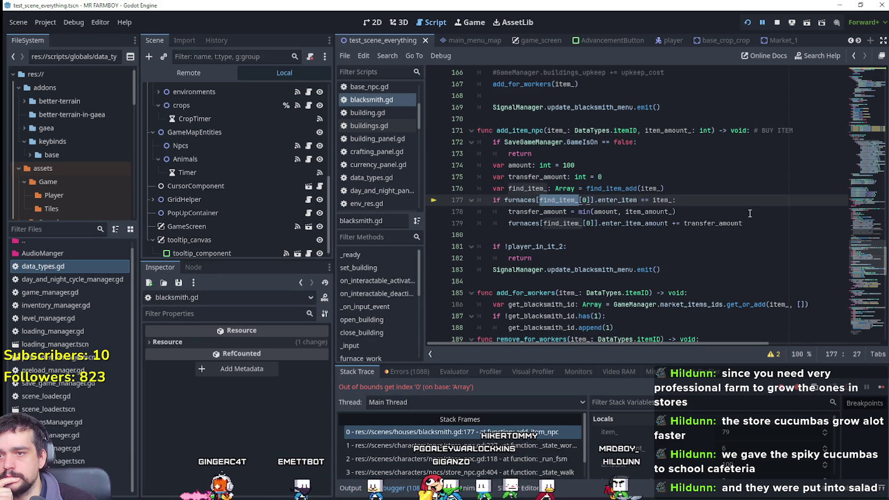
pyautogui.click(668, 201)
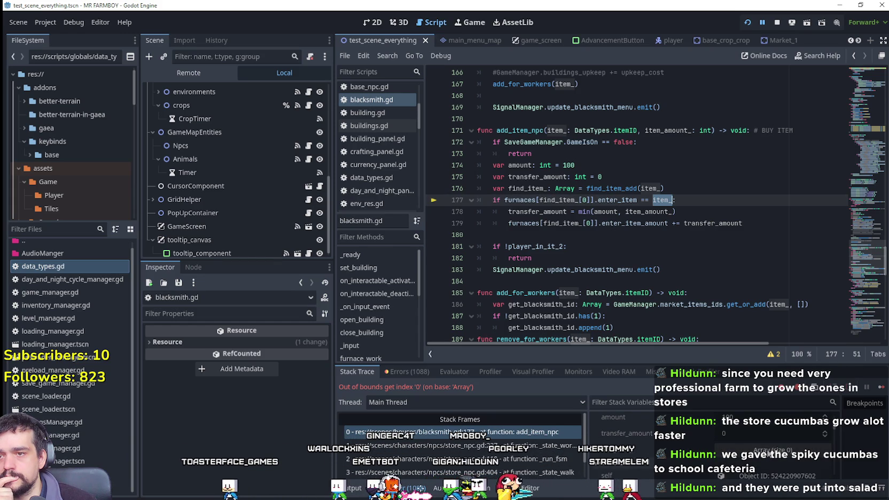
pyautogui.doubleClick(524, 188)
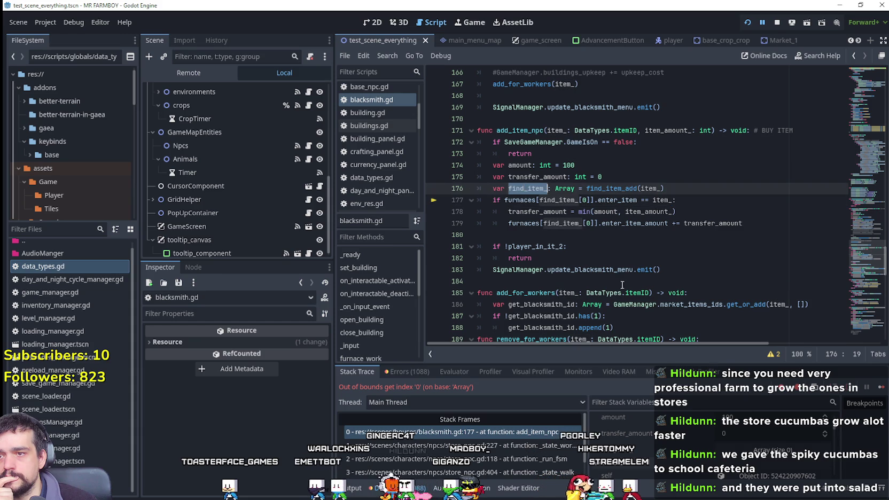
pyautogui.click(748, 450)
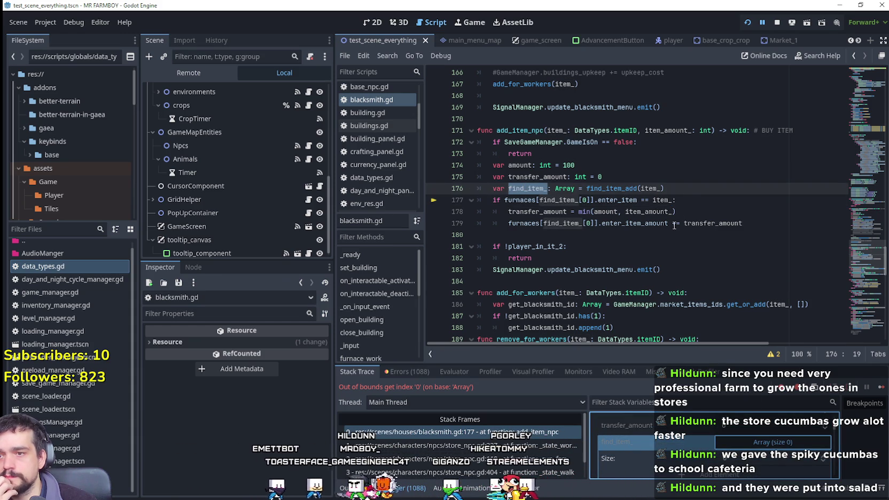
# Jump to the find_item_add definition via Lookup Symbol and review its return lines
pyautogui.rightClick(623, 188)
pyautogui.click(646, 199)
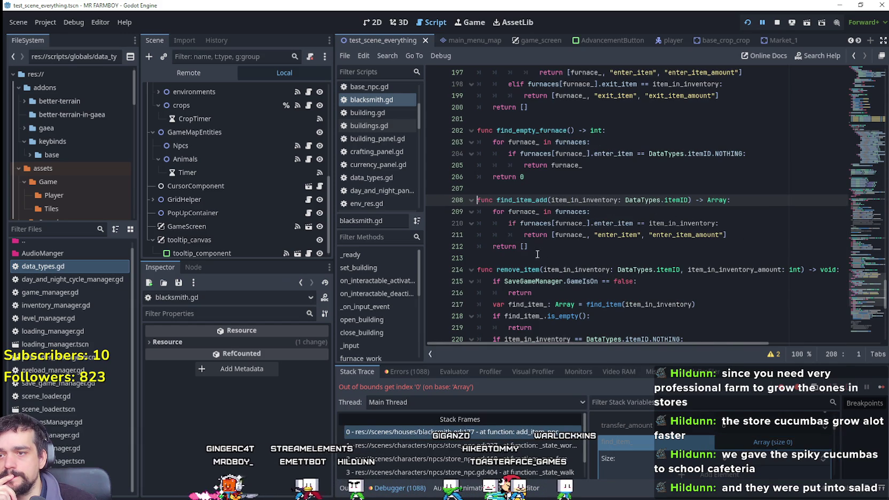
pyautogui.moveTo(523, 235); pyautogui.dragTo(514, 246)
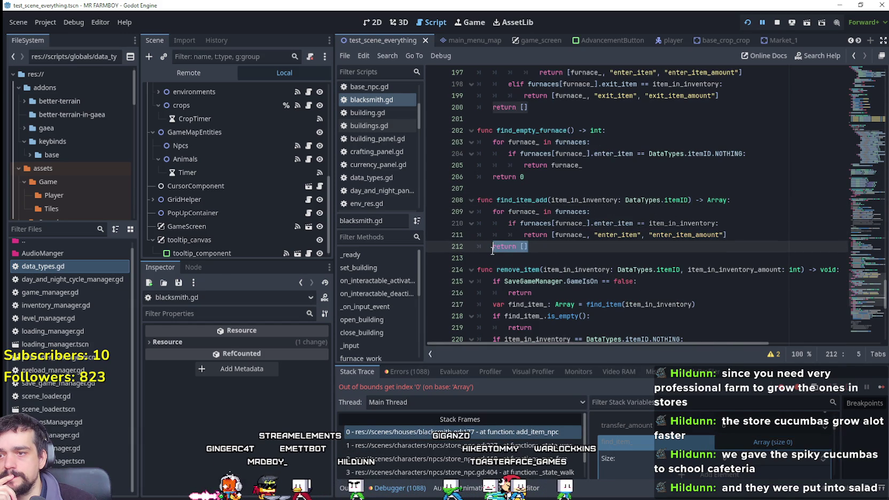
pyautogui.scroll(2, 544, 252)
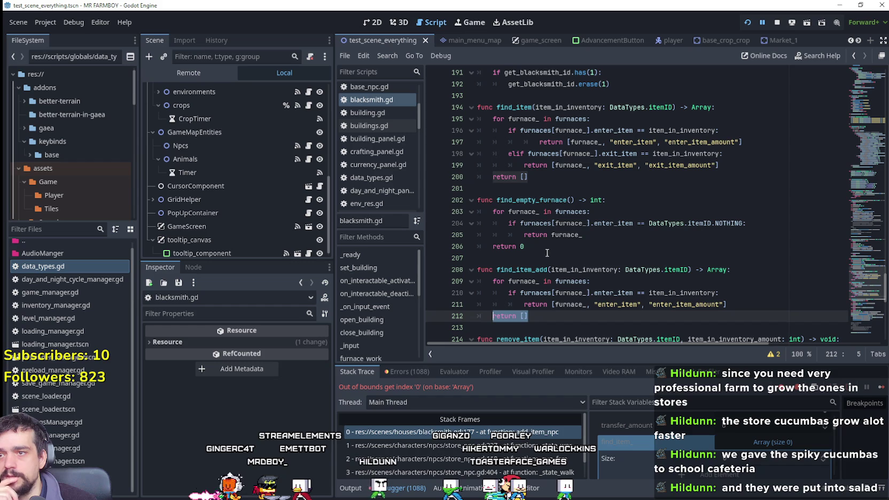
pyautogui.scroll(-1, 553, 256)
pyautogui.scroll(-1, 553, 254)
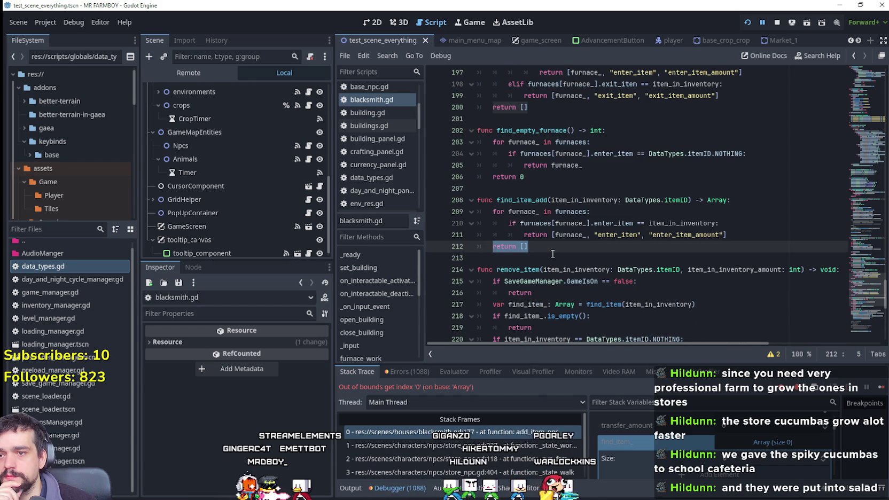
# Go back to line 177 and open a new line above the furnace check
pyautogui.click(537, 436)
pyautogui.press('Return')
pyautogui.press('Up')
# Write 'if find_item_.is_empty():' with an indented return above the furnace lookup
pyautogui.press('Tab')
pyautogui.write('if fi')
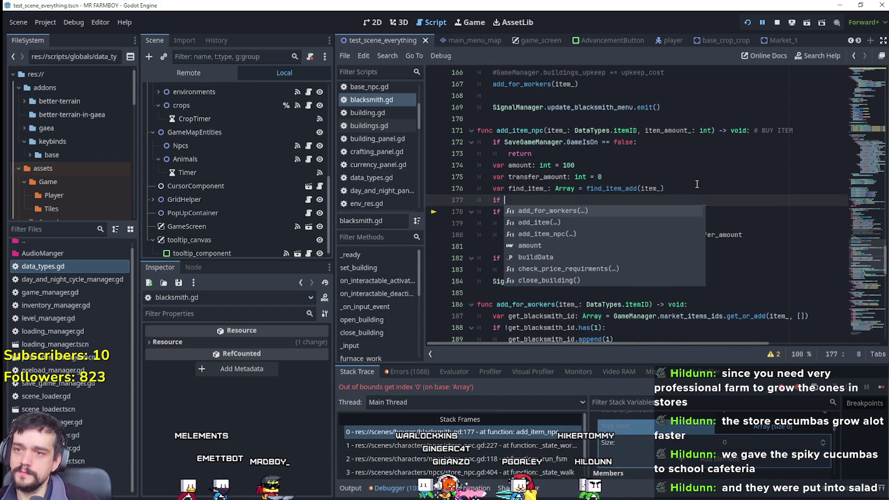
pyautogui.write('nd_')
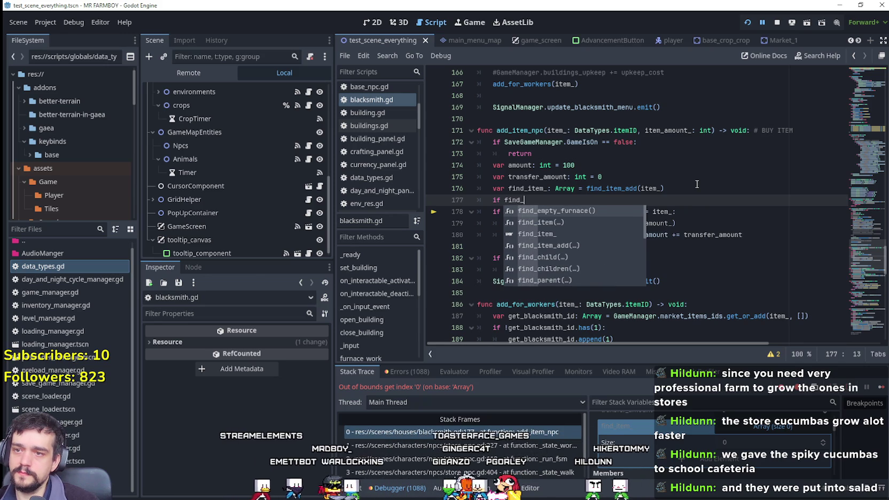
pyautogui.write('item.i')
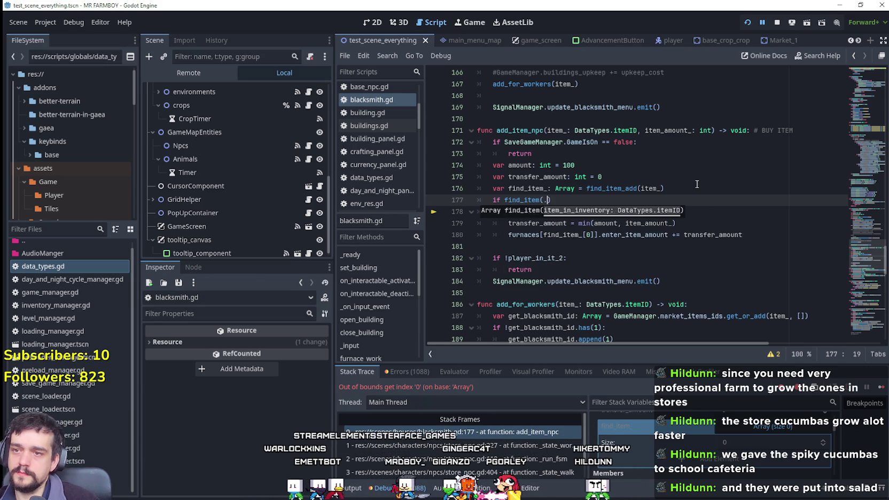
pyautogui.press('Escape')
pyautogui.write('is')
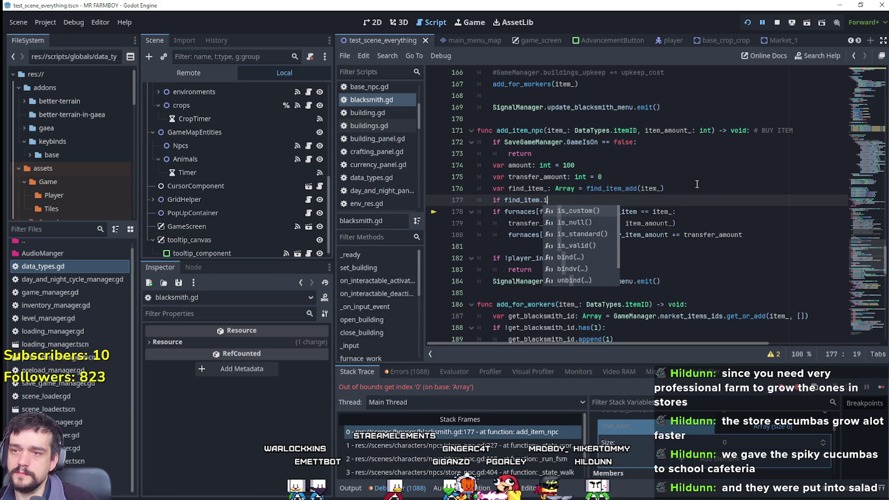
pyautogui.press('BackSpace')
pyautogui.press('BackSpace')
pyautogui.write('_')
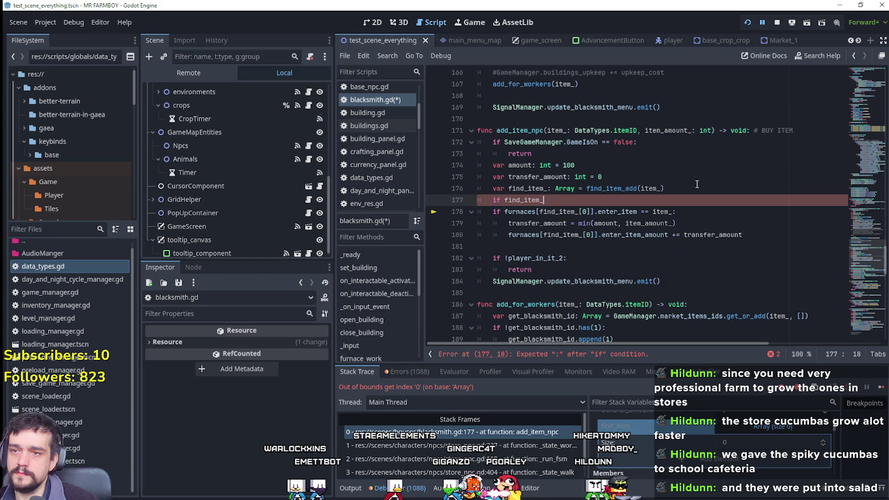
pyautogui.write('.is_empty():re')
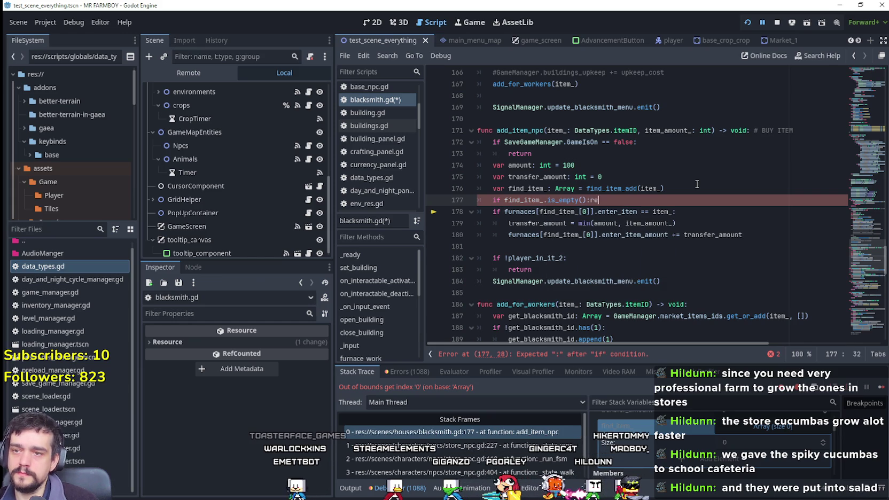
pyautogui.press('BackSpace')
pyautogui.press('BackSpace')
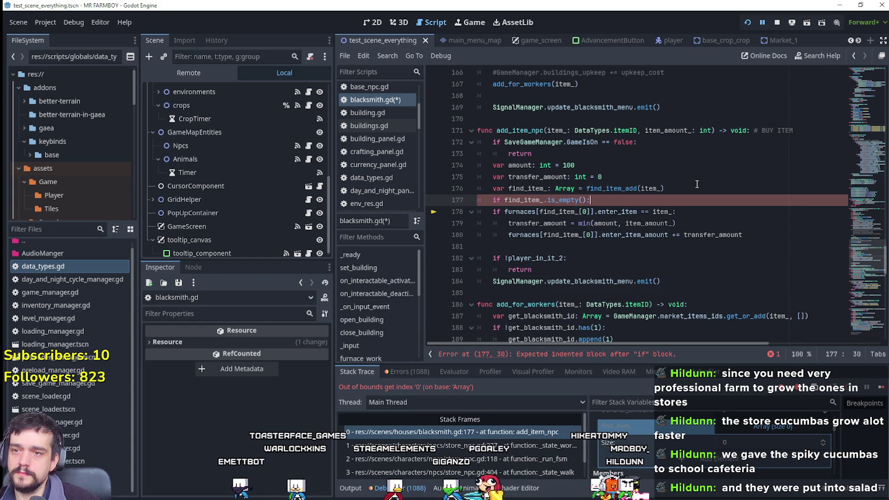
pyautogui.press('Return')
pyautogui.write('return')
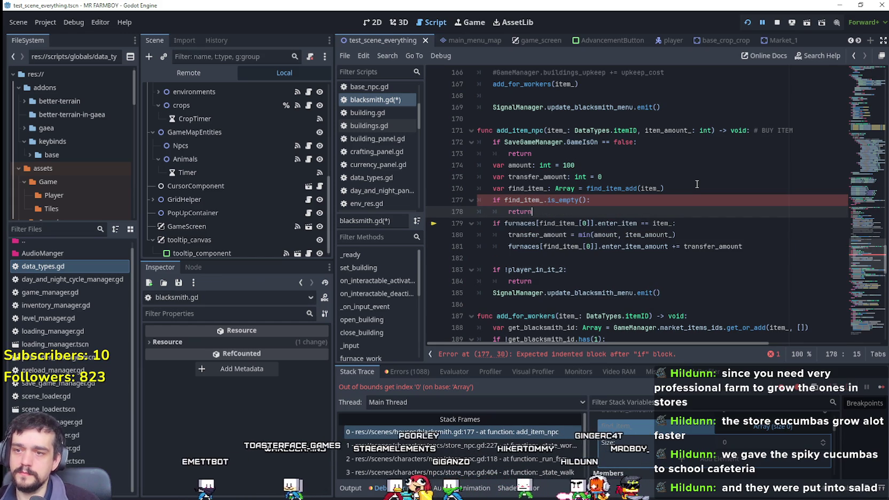
# Save blacksmith.gd with Ctrl+S and resume the game from the debugger
pyautogui.click(601, 259)
pyautogui.hotkey('ctrl', 's')
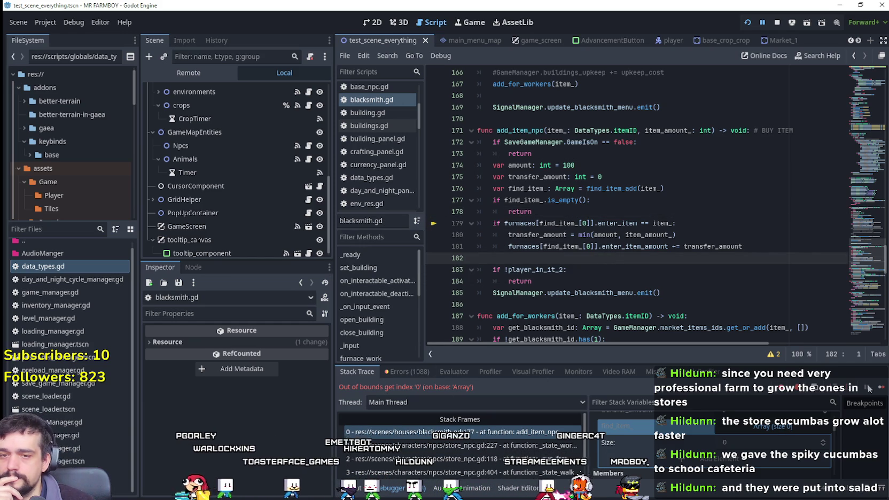
pyautogui.click(885, 391)
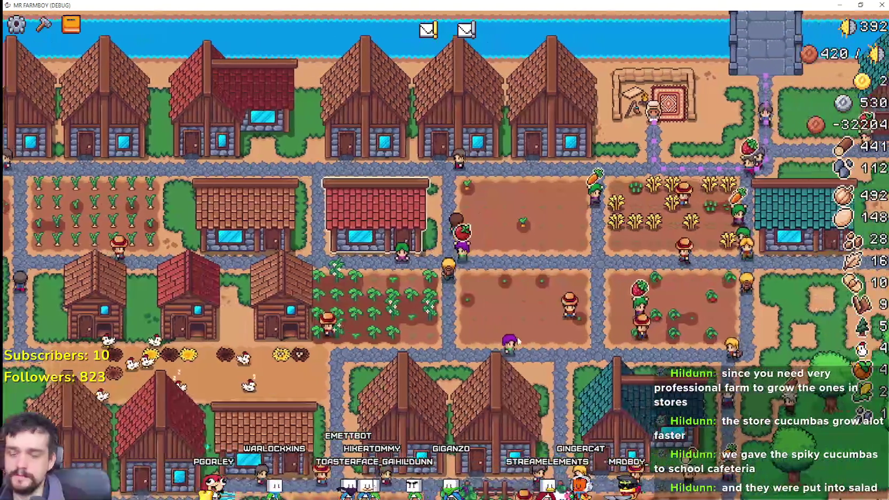
# Buy the warehouse's second upgrade and store all the garlic in its stock
pyautogui.scroll(-5, 516, 336)
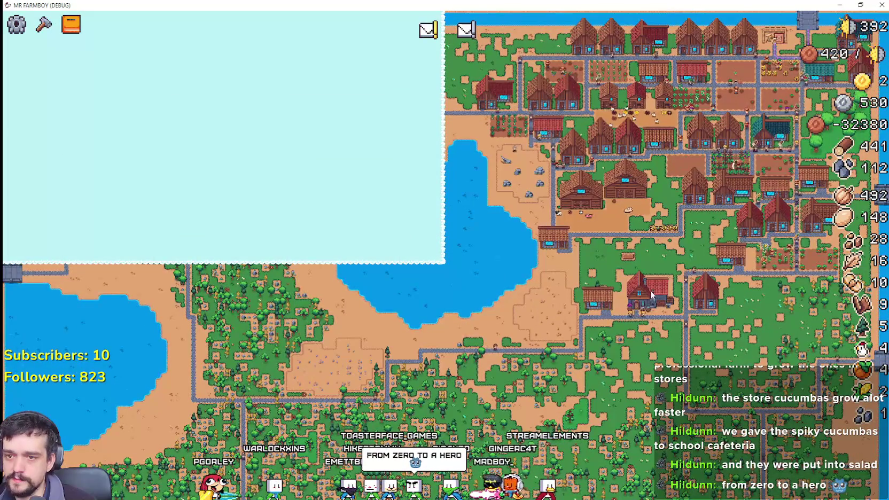
pyautogui.scroll(5, 651, 299)
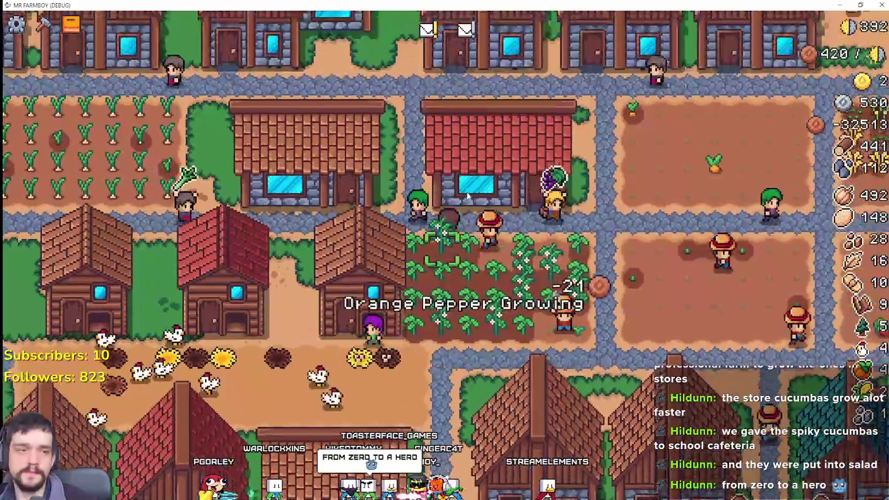
pyautogui.click(466, 183)
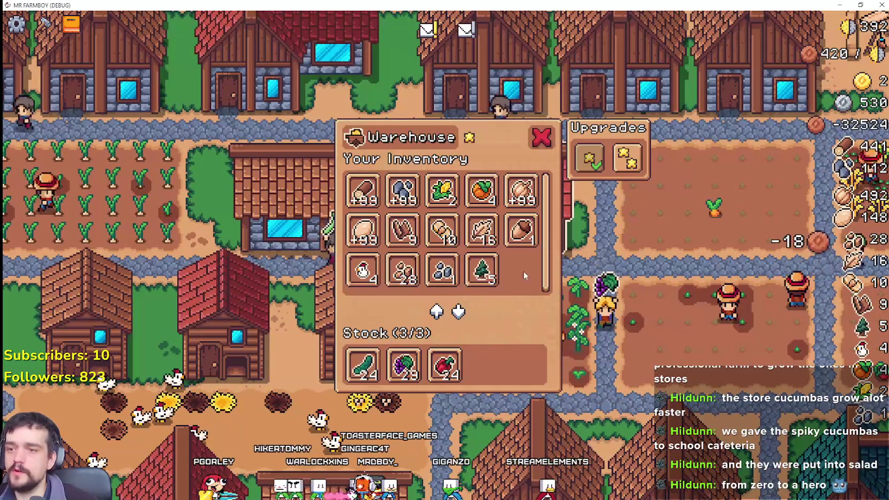
pyautogui.click(639, 159)
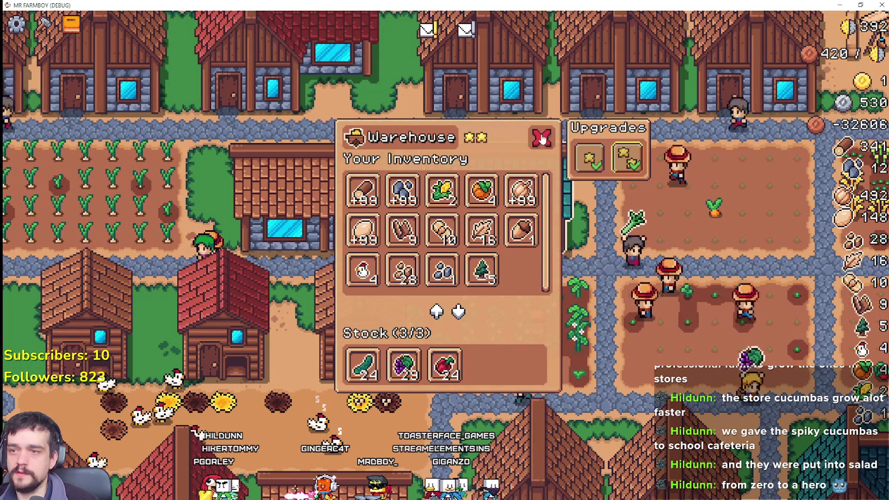
pyautogui.click(521, 191)
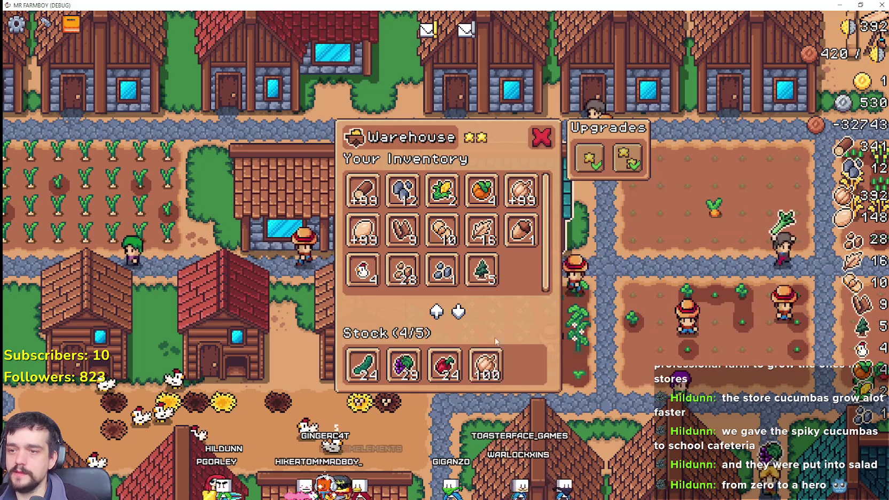
pyautogui.click(521, 191)
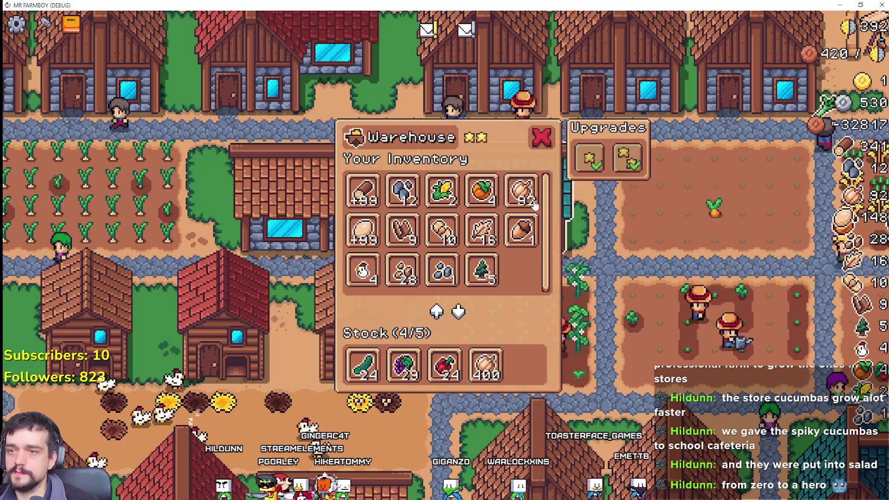
pyautogui.click(541, 137)
# Pan to the teal warehouse and store the turnip in its fifth stock slot
pyautogui.press('a')
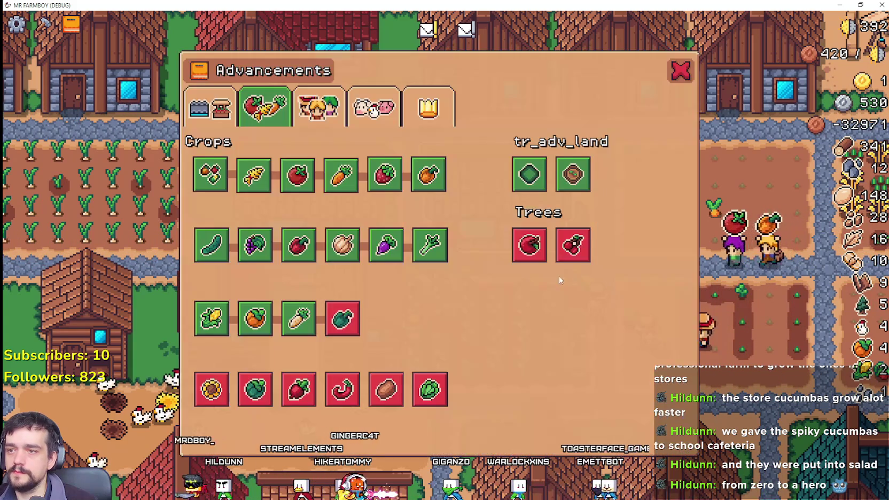
pyautogui.press('Escape')
pyautogui.click(473, 246)
pyautogui.press('Escape')
pyautogui.scroll(-2, 315, 277)
pyautogui.scroll(-2, 310, 267)
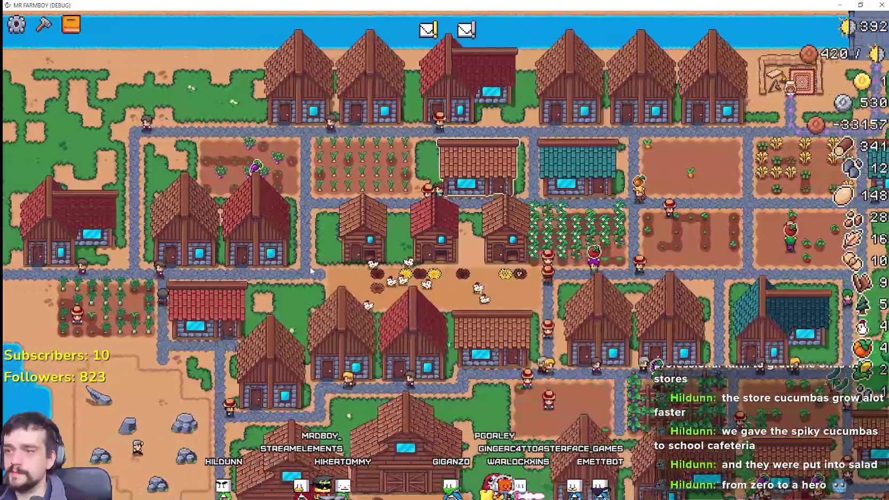
pyautogui.scroll(5, 416, 321)
pyautogui.press('Left')
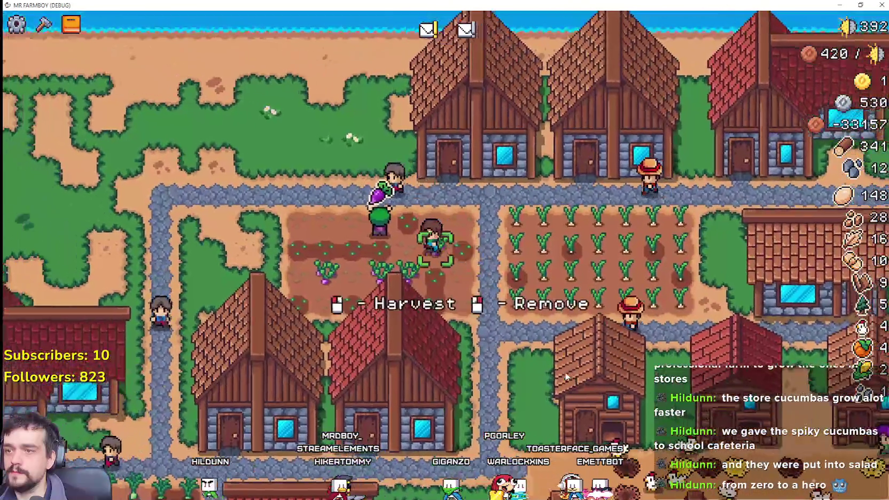
pyautogui.press('Right')
pyautogui.press('Down')
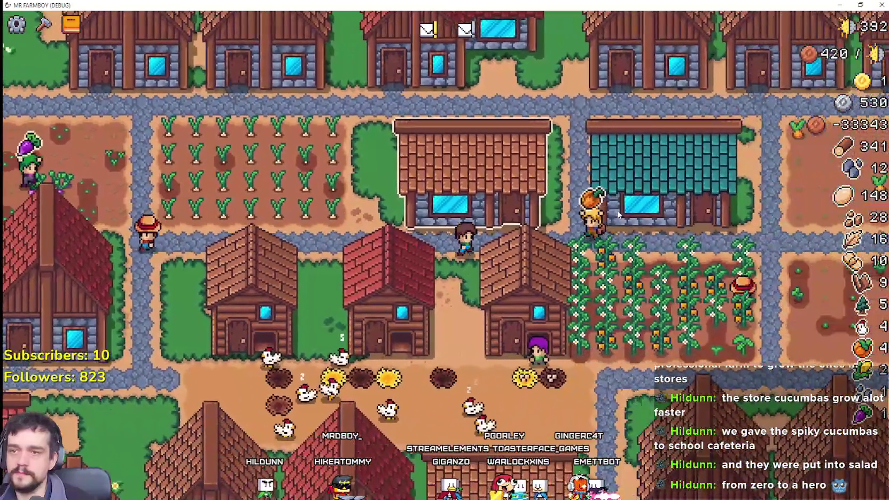
pyautogui.click(618, 215)
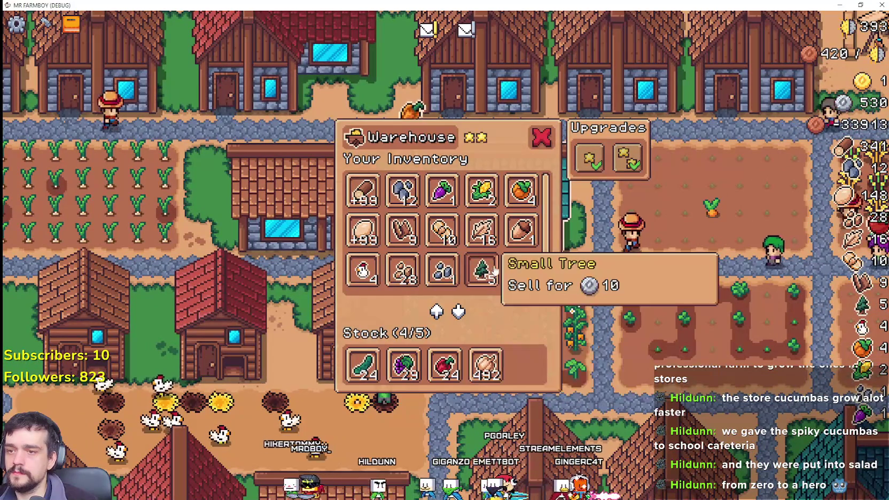
pyautogui.click(452, 193)
pyautogui.press('Escape')
# Open the market in the red house
pyautogui.scroll(-5, 657, 255)
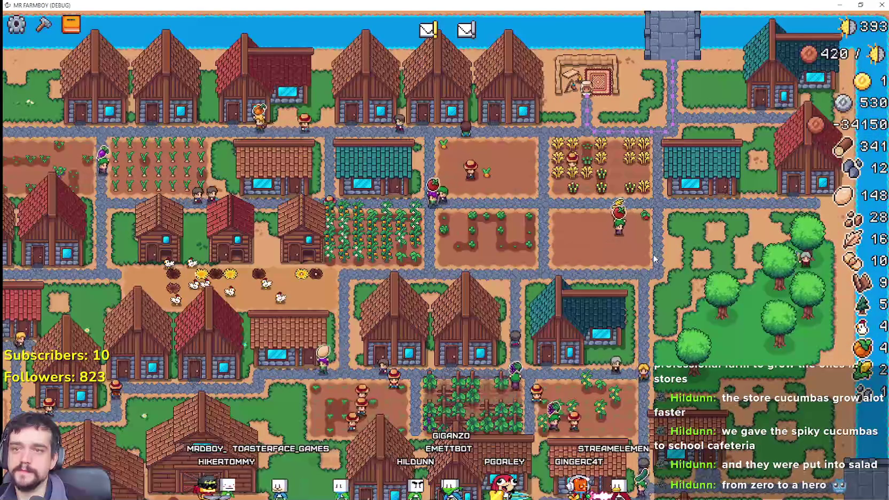
pyautogui.scroll(5, 653, 259)
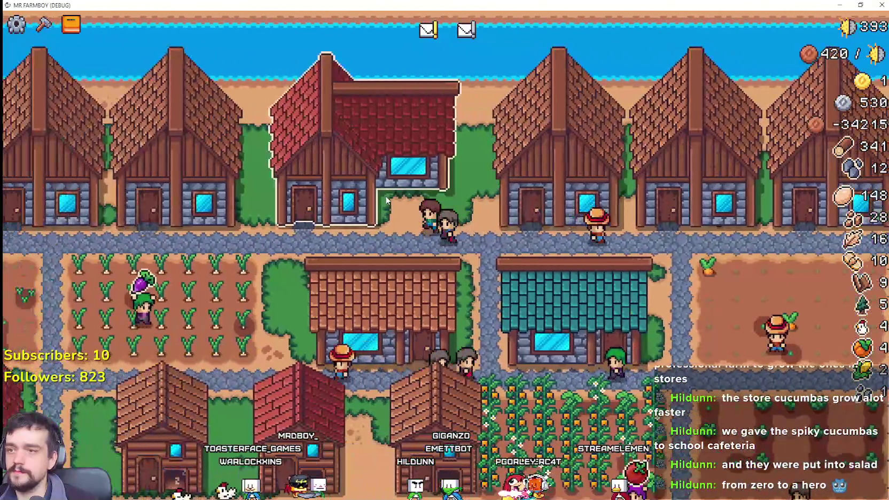
pyautogui.click(387, 200)
# Clear the market's sell slots and put the warehouse cucumbers up for sale
pyautogui.click(366, 369)
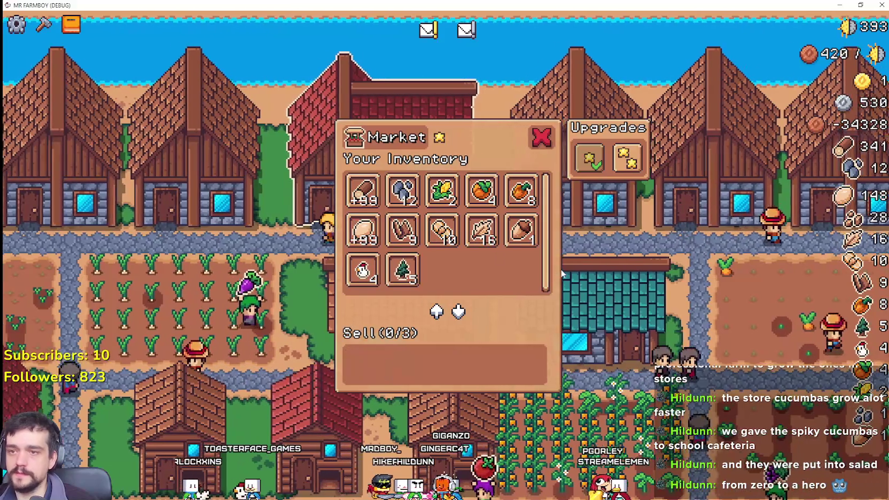
pyautogui.click(548, 273)
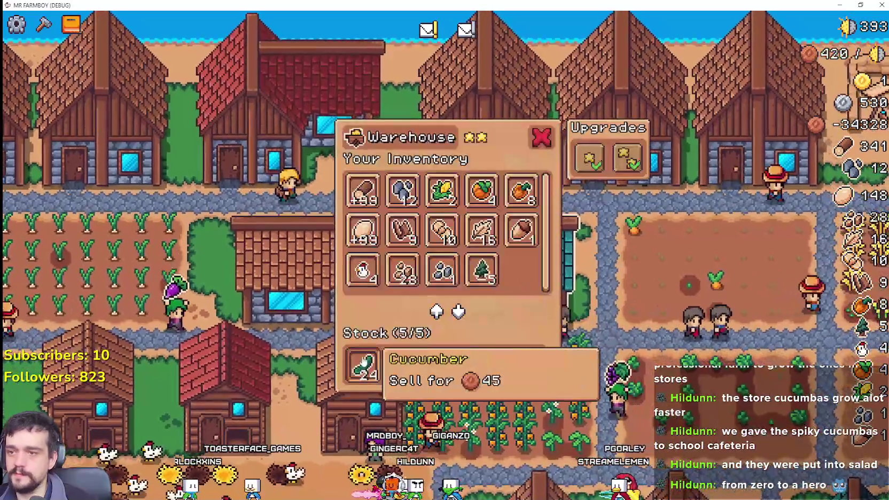
pyautogui.click(365, 362)
pyautogui.click(321, 80)
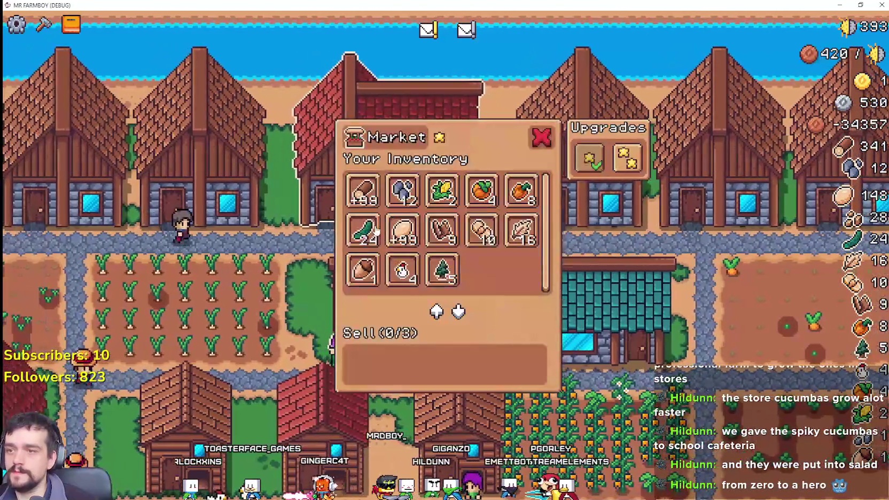
pyautogui.click(377, 230)
# Move the grapes and red peppers from warehouse stock into the market's sell slots
pyautogui.click(615, 299)
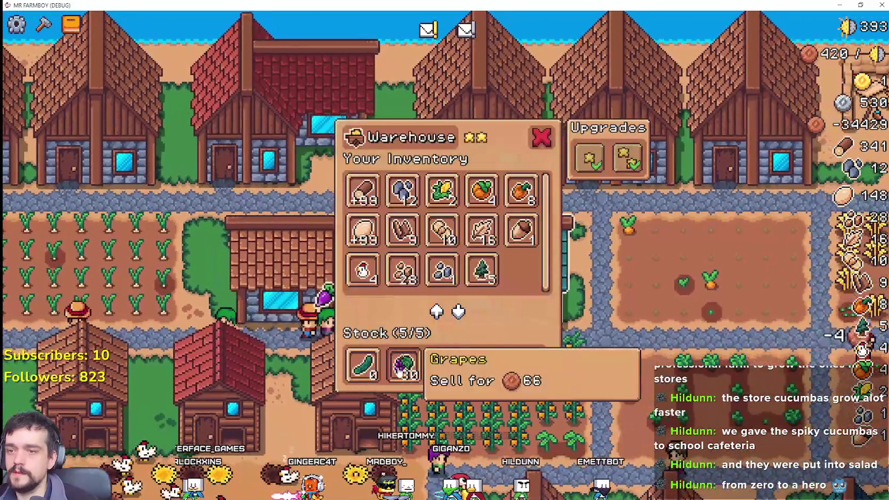
pyautogui.click(403, 368)
pyautogui.click(321, 81)
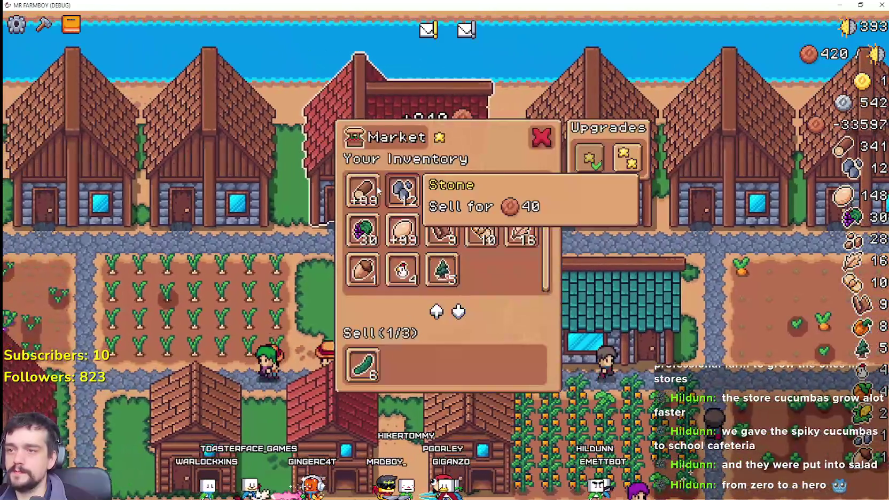
pyautogui.click(362, 230)
pyautogui.click(615, 300)
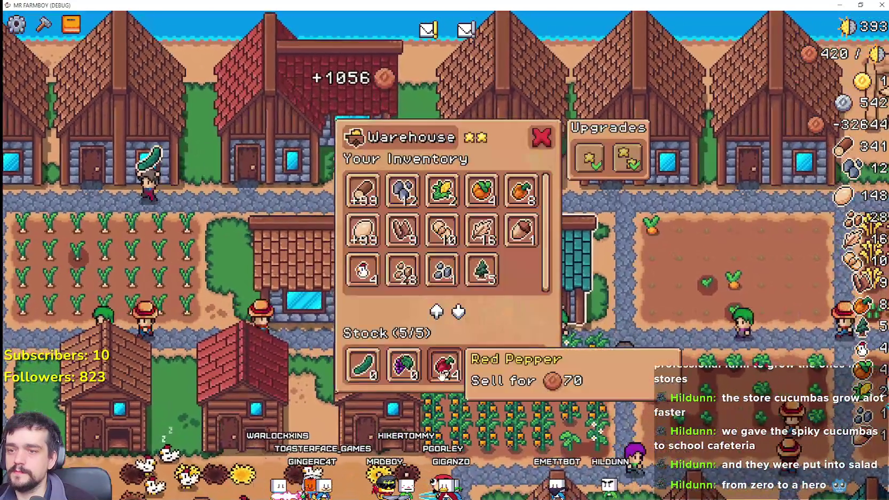
pyautogui.click(444, 366)
pyautogui.click(331, 85)
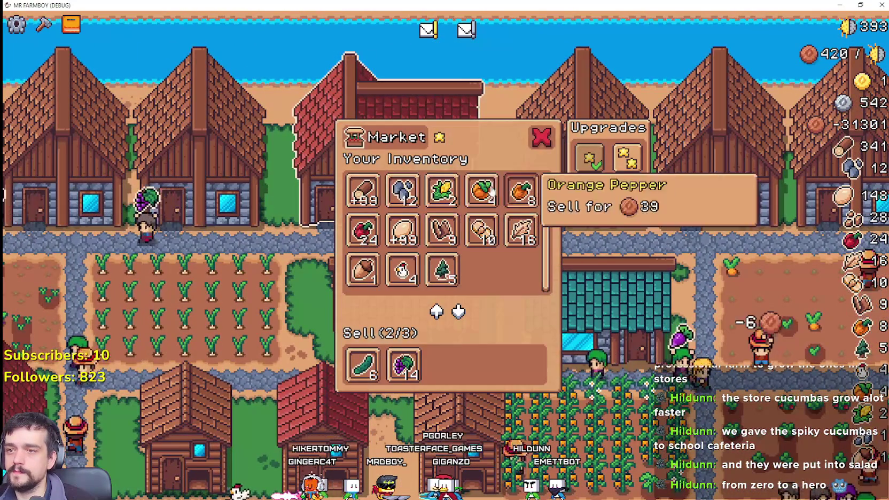
pyautogui.click(363, 230)
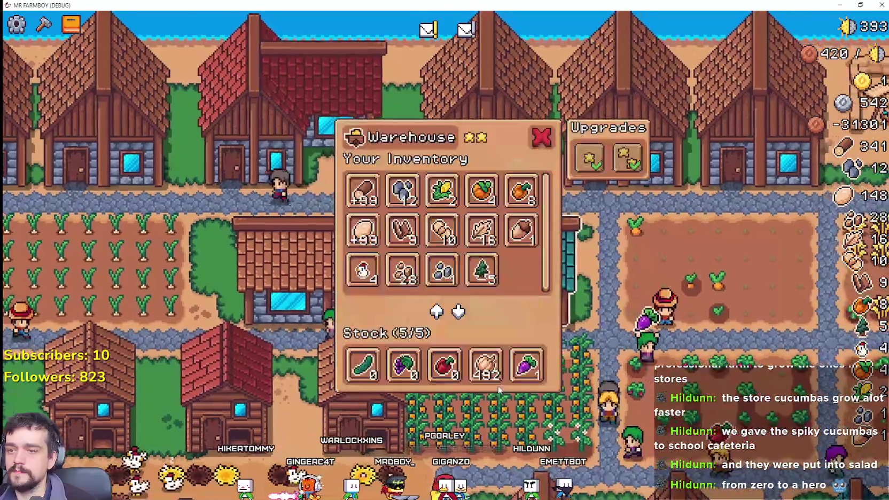
# Withdraw the garlic from warehouse stock and take it to the market
pyautogui.click(486, 366)
pyautogui.click(324, 167)
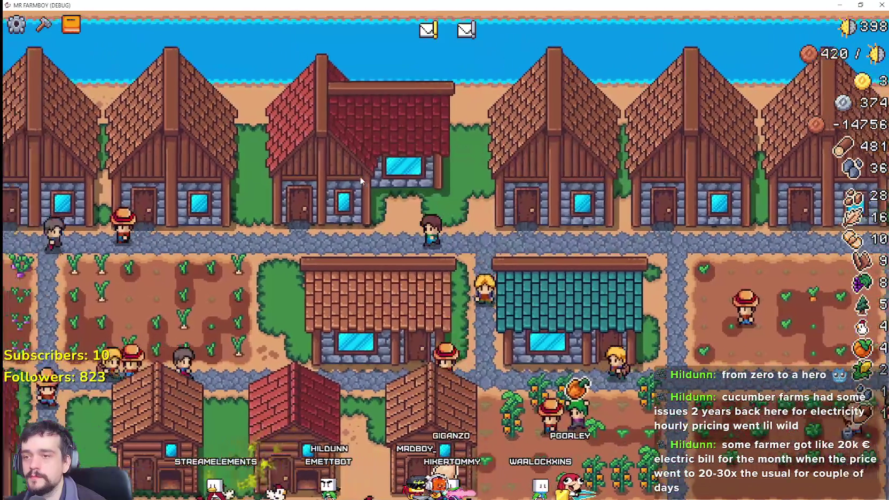
pyautogui.scroll(-5, 429, 322)
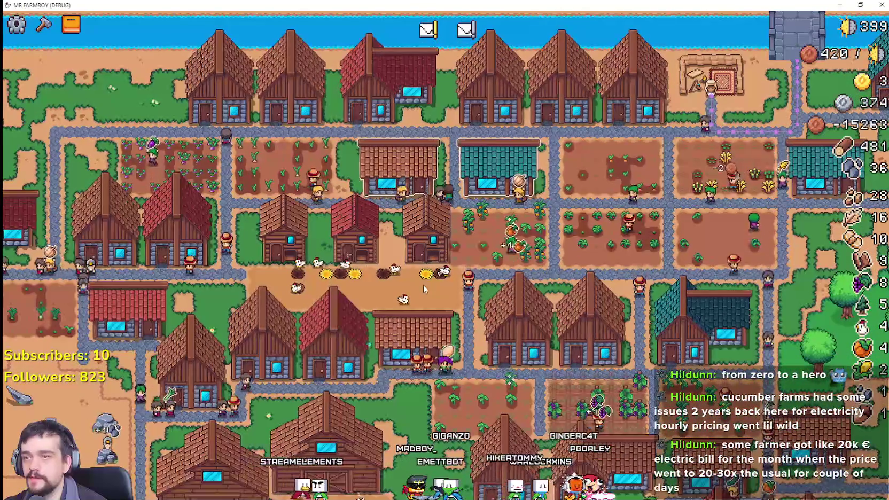
pyautogui.press('a')
pyautogui.scroll(3, 451, 190)
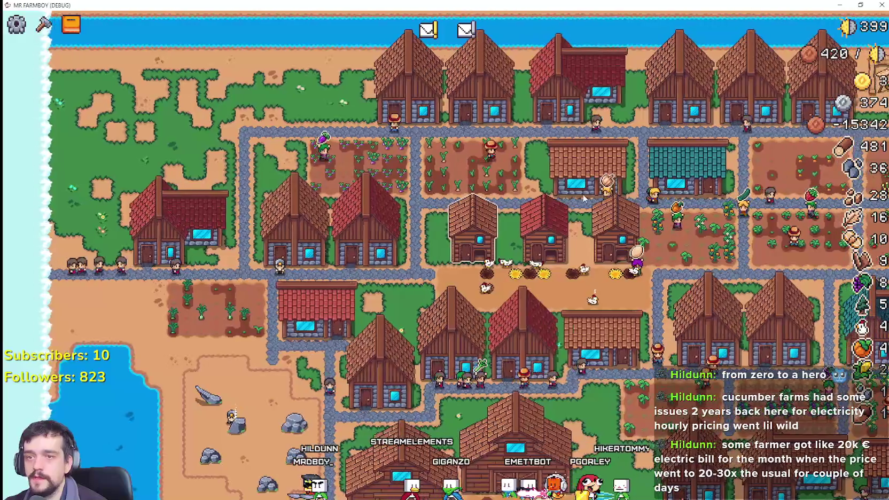
pyautogui.press('d')
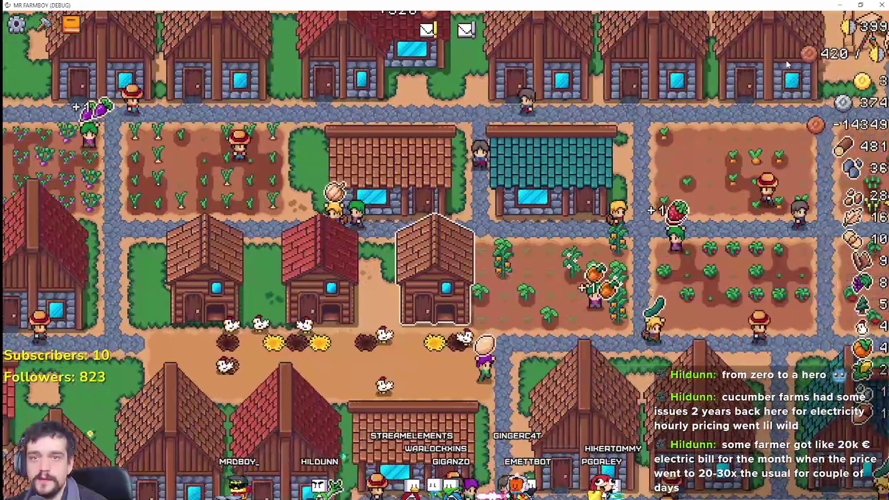
pyautogui.press('w')
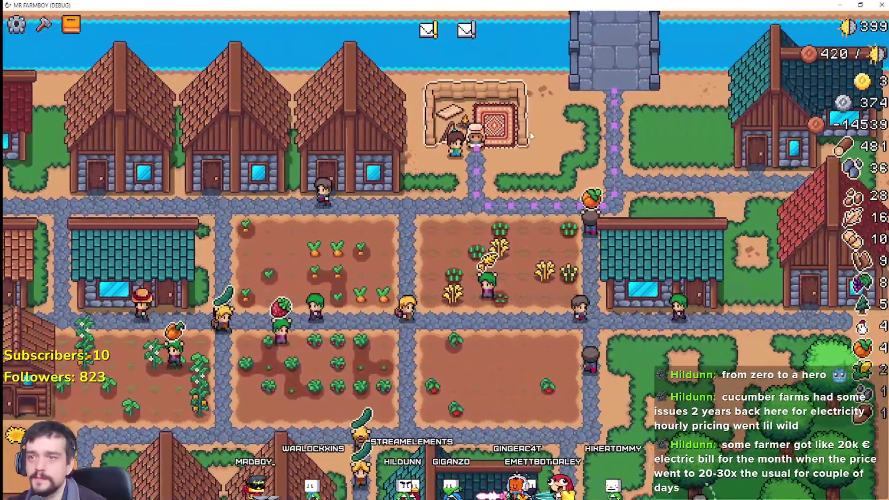
pyautogui.click(528, 135)
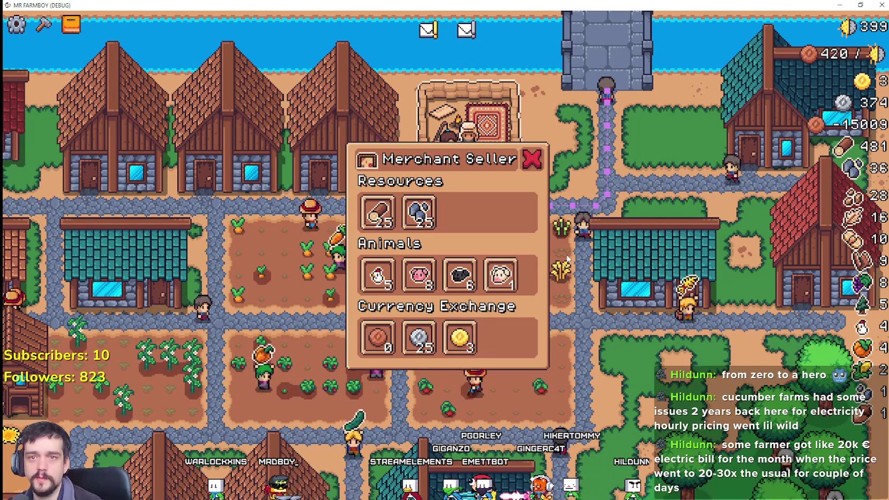
pyautogui.click(536, 156)
pyautogui.scroll(-3, 512, 338)
pyautogui.scroll(5, 503, 354)
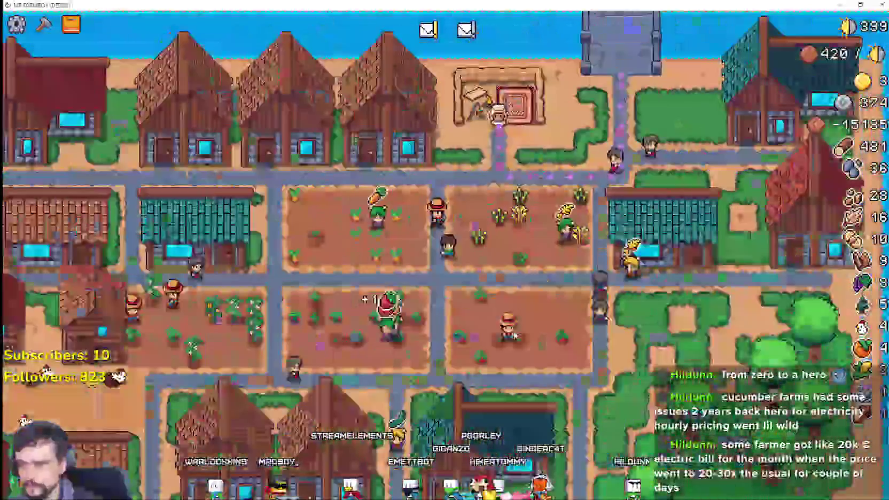
pyautogui.scroll(-4, 514, 334)
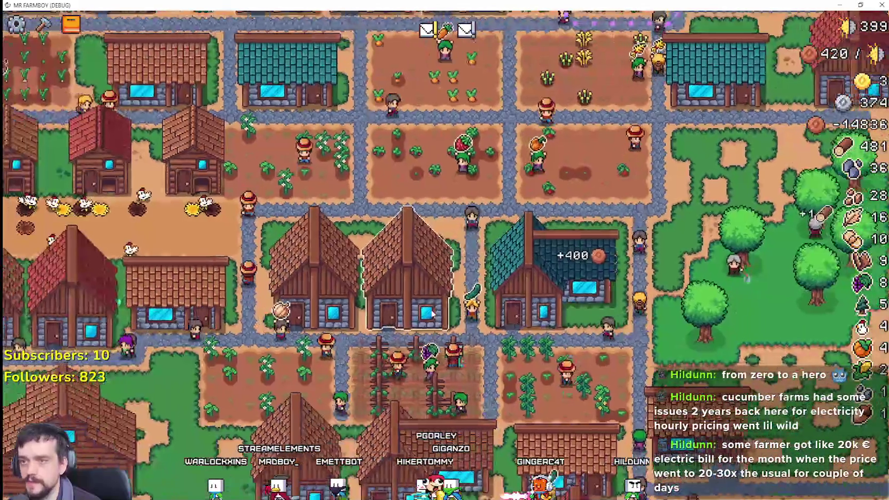
pyautogui.scroll(2, 431, 314)
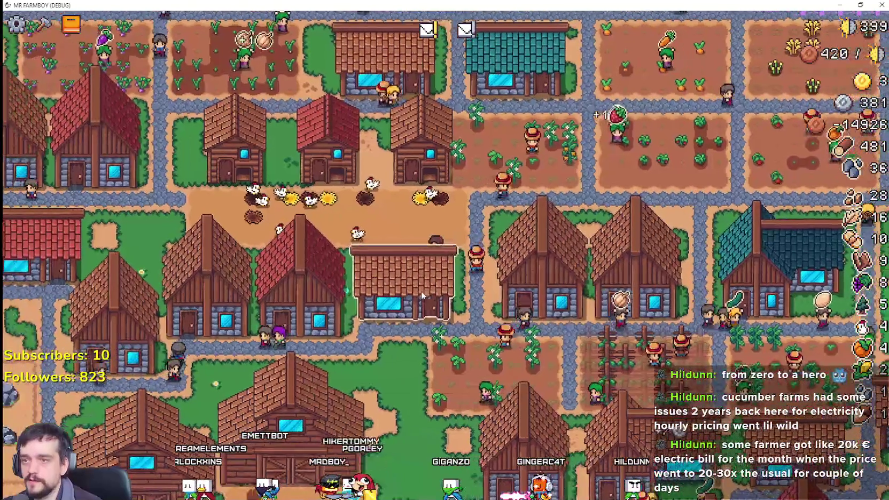
pyautogui.click(421, 290)
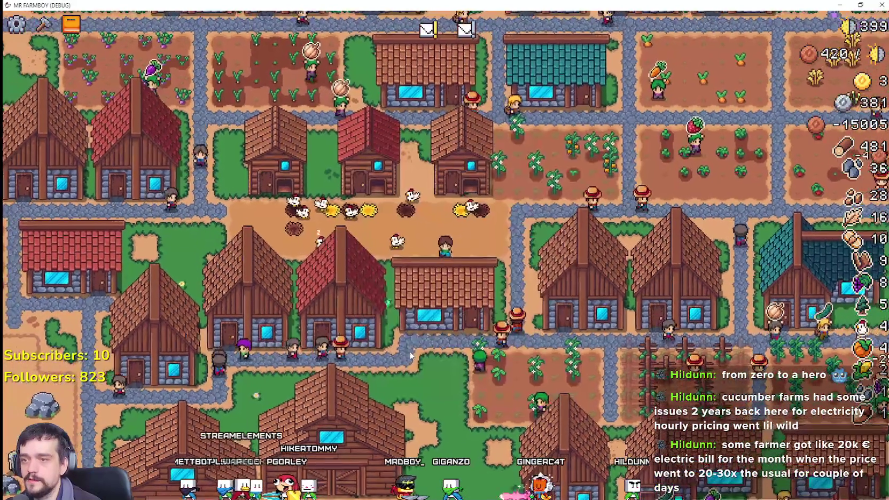
pyautogui.click(463, 294)
pyautogui.press('a')
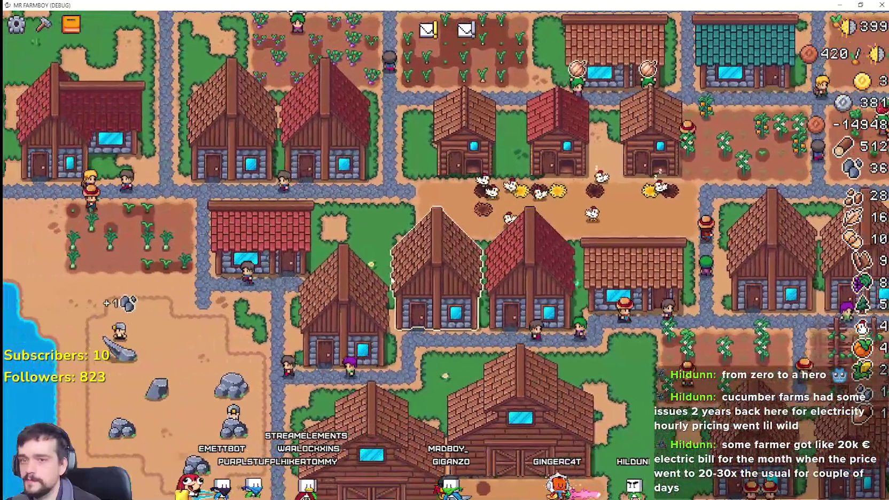
pyautogui.click(391, 278)
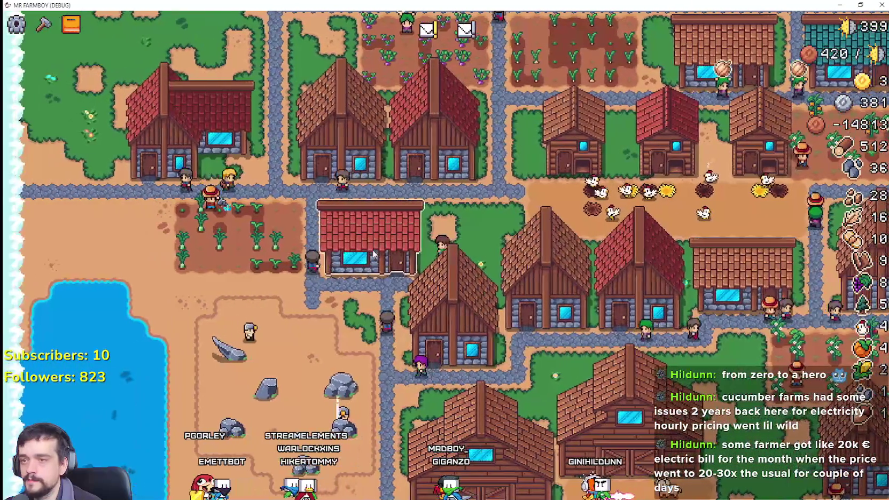
pyautogui.press('a')
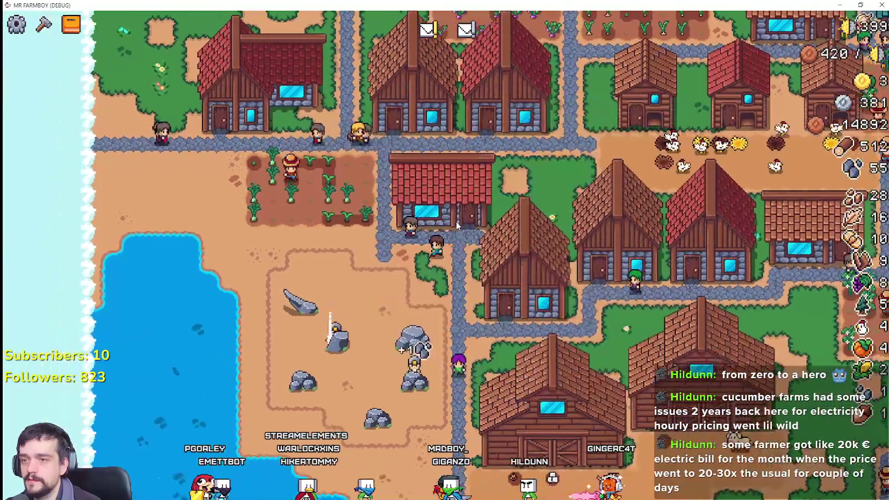
pyautogui.press('Tab')
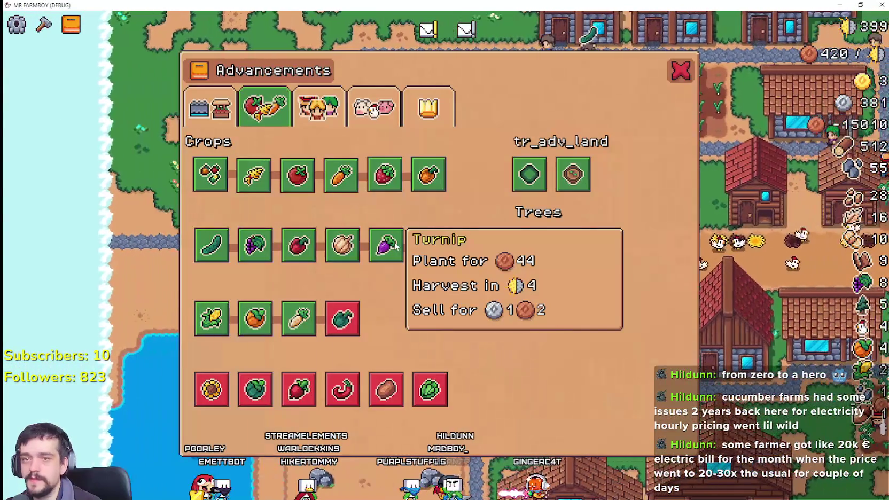
pyautogui.press('Tab')
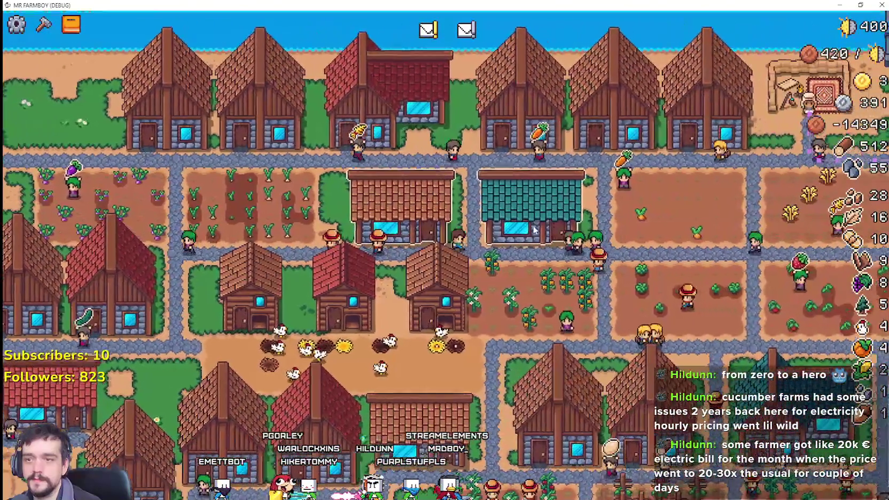
pyautogui.click(590, 229)
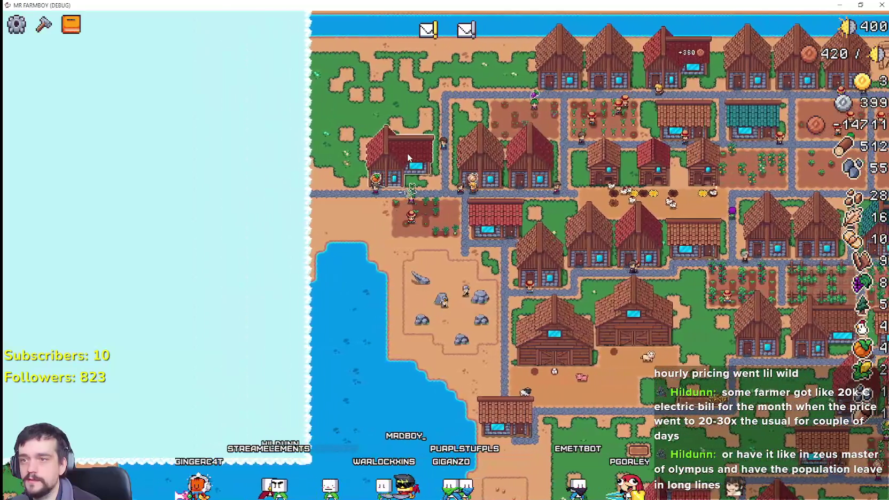
# Check the warehouse stock, then list 99 leeks in the market's sell slot
pyautogui.click(408, 154)
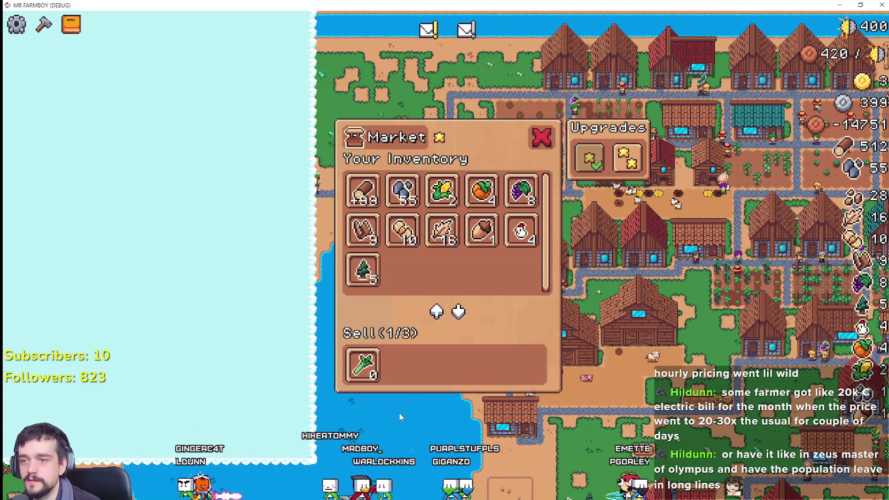
pyautogui.scroll(5, 537, 182)
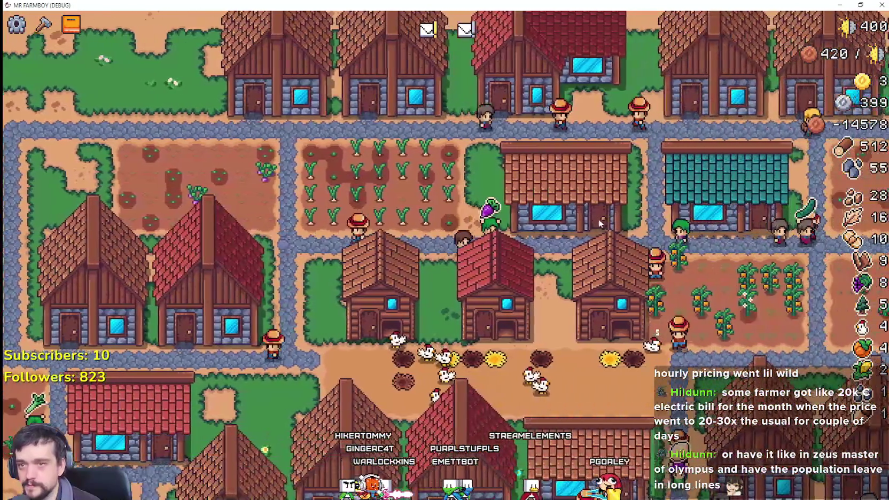
pyautogui.click(599, 219)
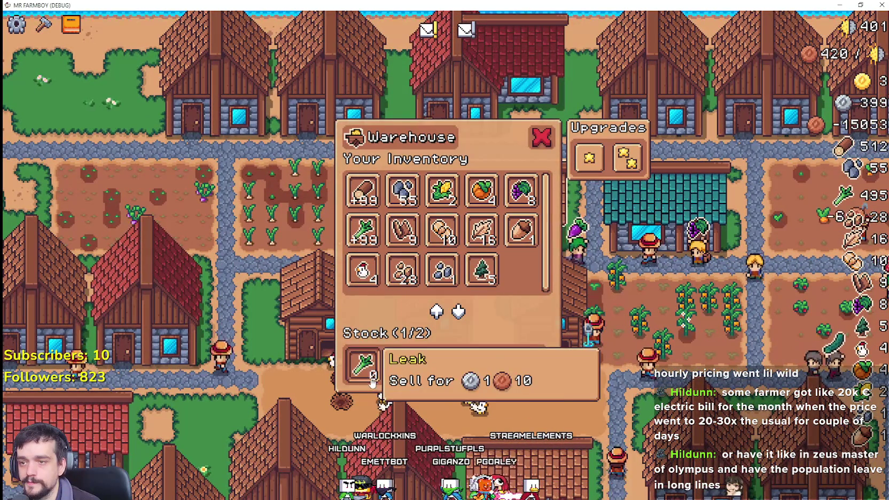
pyautogui.press('Escape')
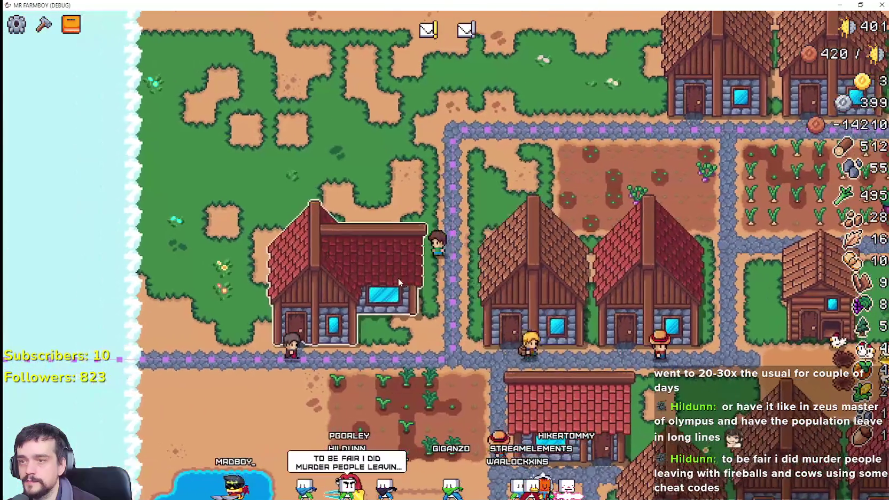
pyautogui.click(398, 282)
pyautogui.click(360, 243)
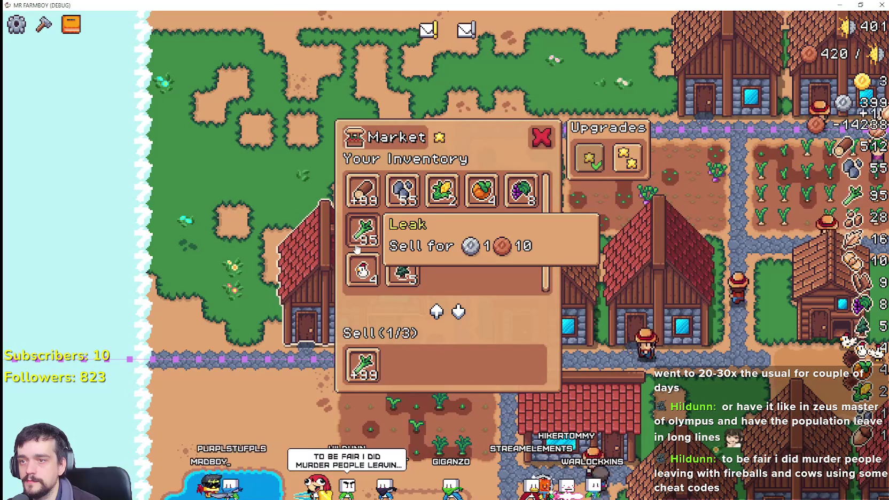
pyautogui.click(44, 24)
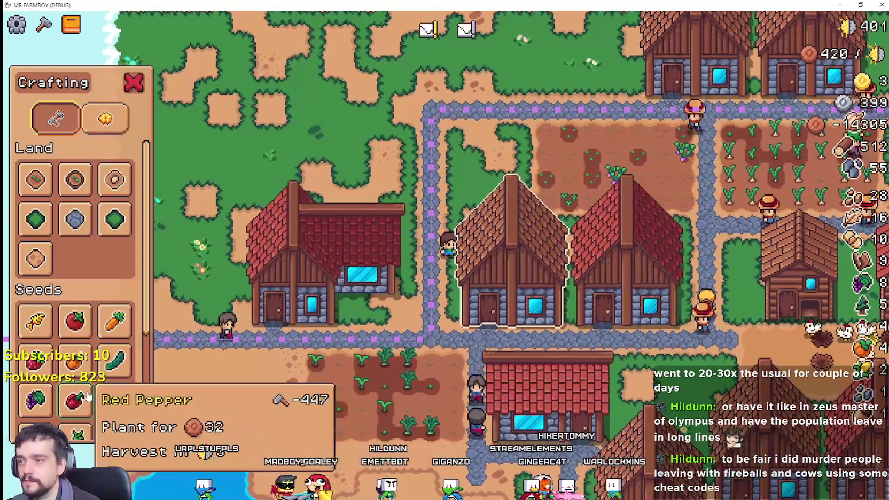
# Close the crafting list and pan and zoom across the village houses and crop fields
pyautogui.press('Escape')
pyautogui.press('d')
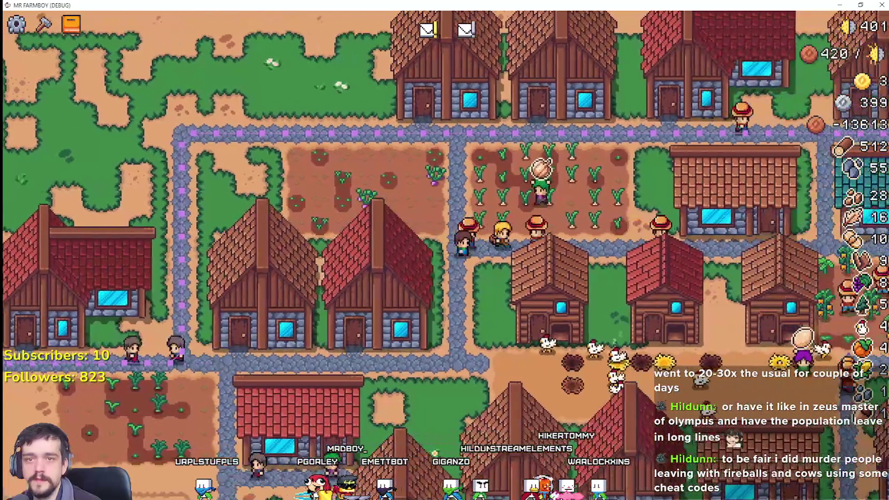
pyautogui.press('d')
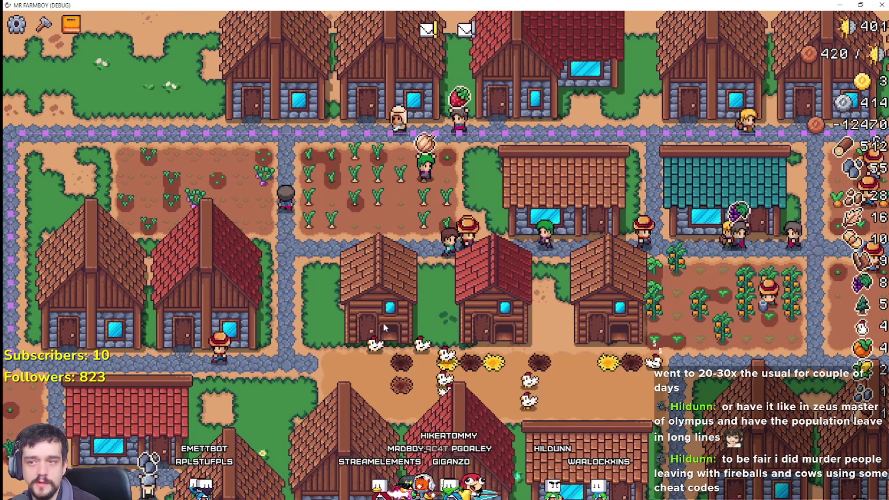
pyautogui.press('d')
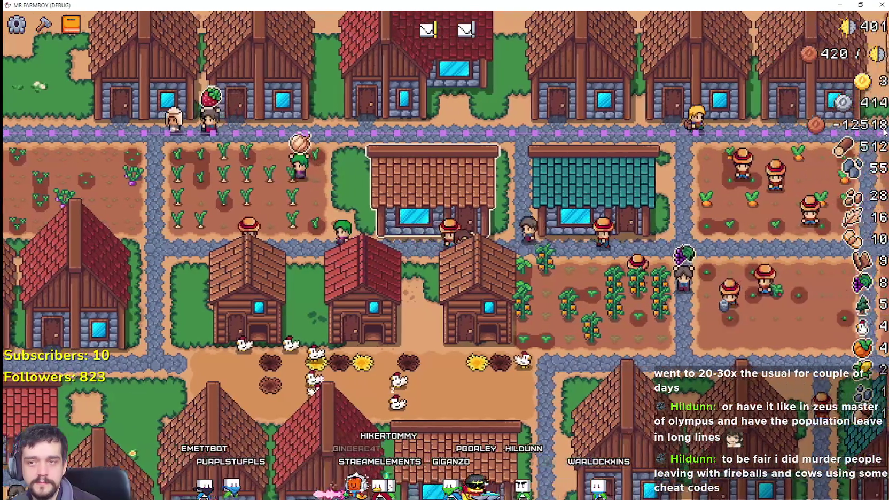
pyautogui.press('d')
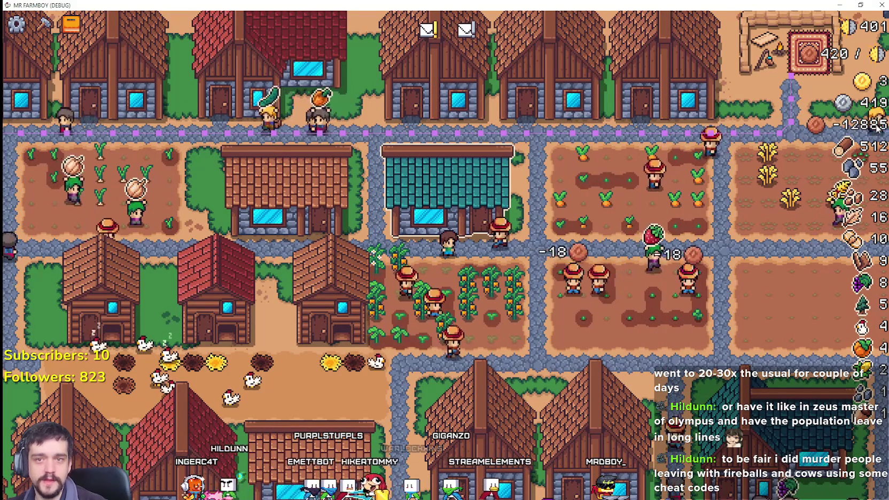
pyautogui.scroll(-3, 407, 325)
pyautogui.scroll(3, 407, 324)
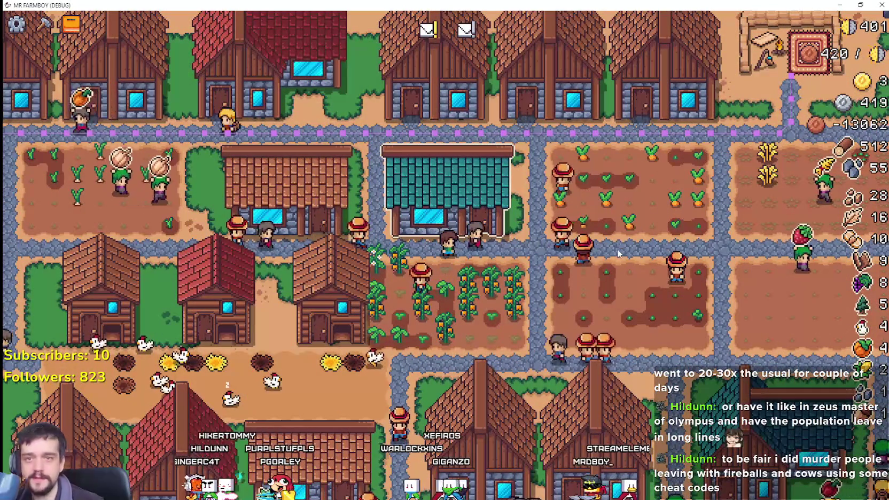
pyautogui.scroll(-3, 552, 260)
pyautogui.scroll(4, 471, 203)
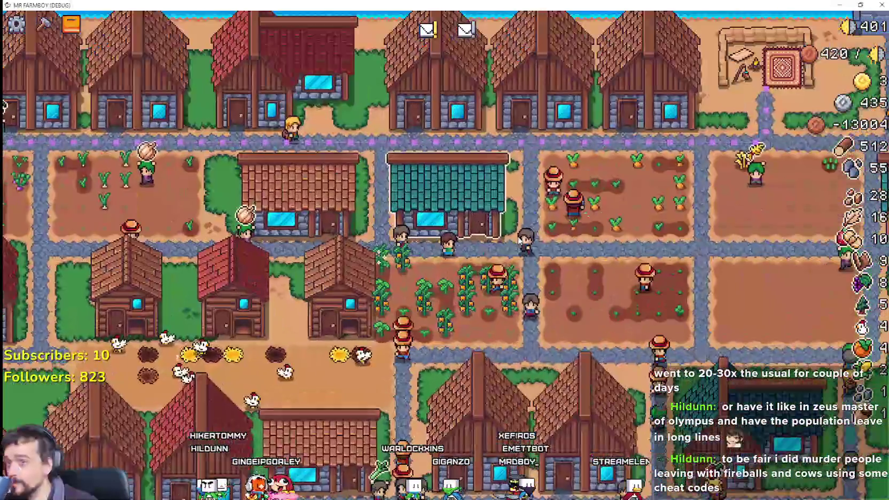
pyautogui.click(470, 200)
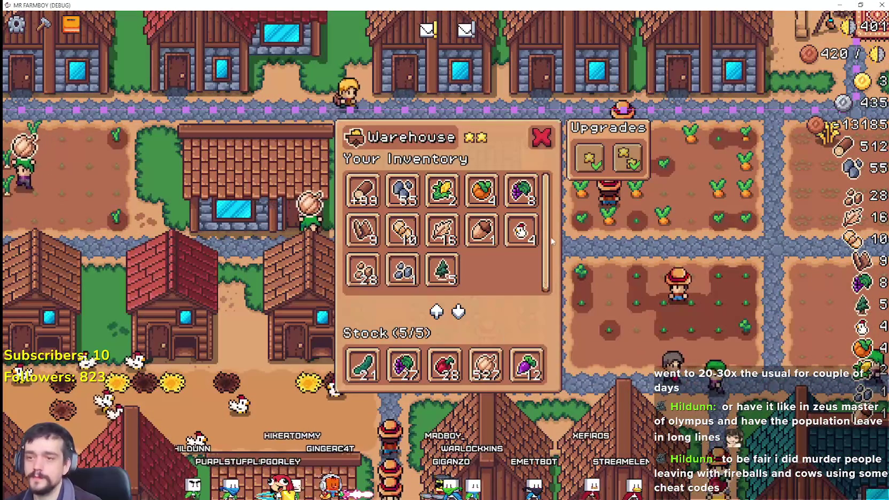
pyautogui.scroll(-5, 406, 300)
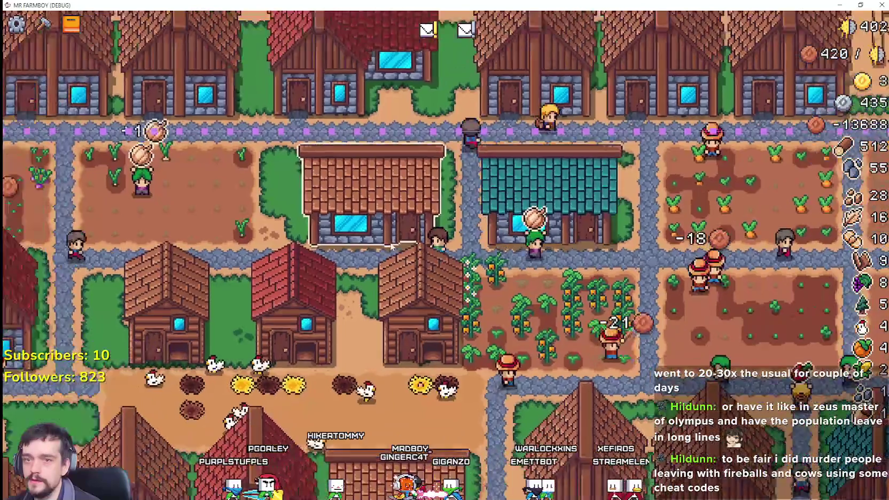
pyautogui.scroll(4, 392, 240)
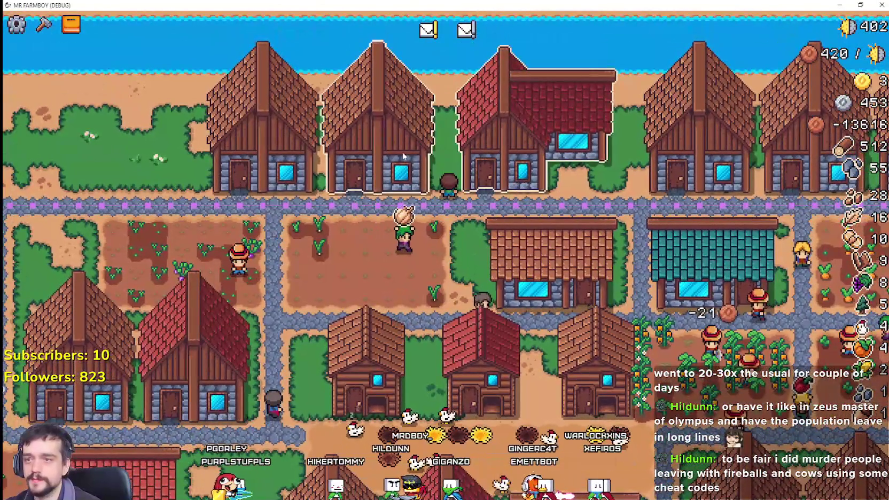
pyautogui.click(404, 156)
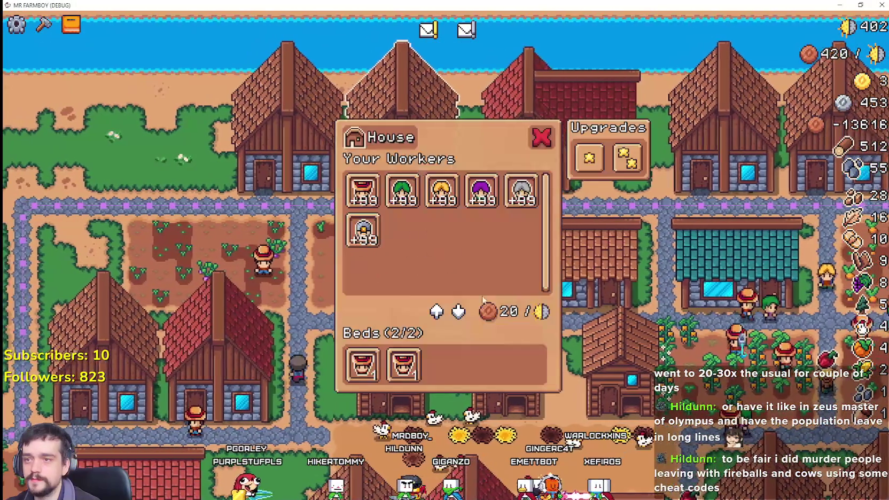
pyautogui.press('Escape')
pyautogui.click(535, 102)
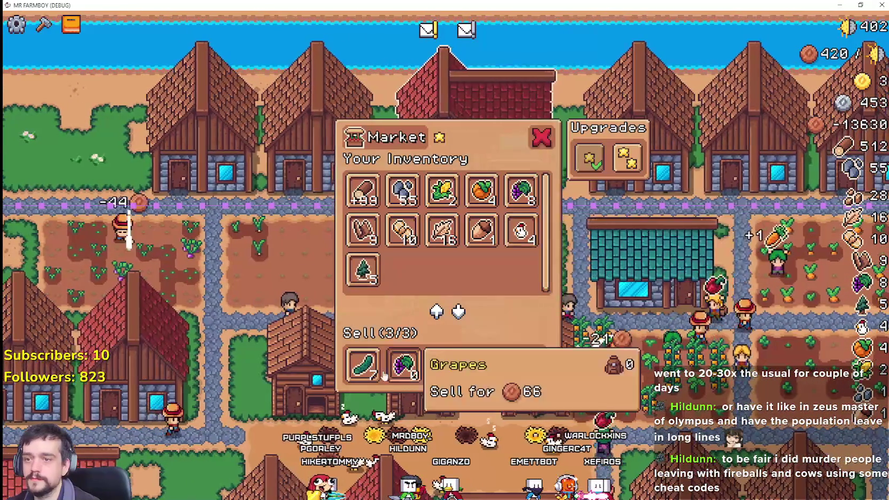
pyautogui.press('Escape')
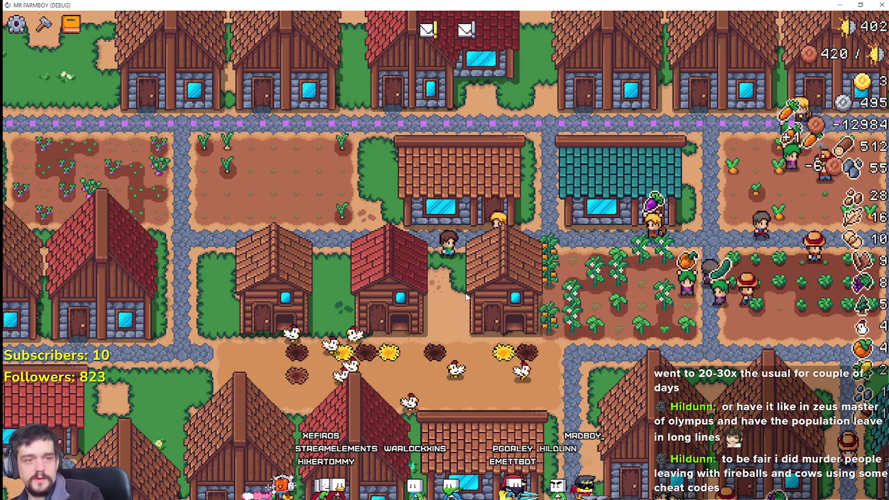
# Look over two warehouses' stock and the advancements overview
pyautogui.click(516, 251)
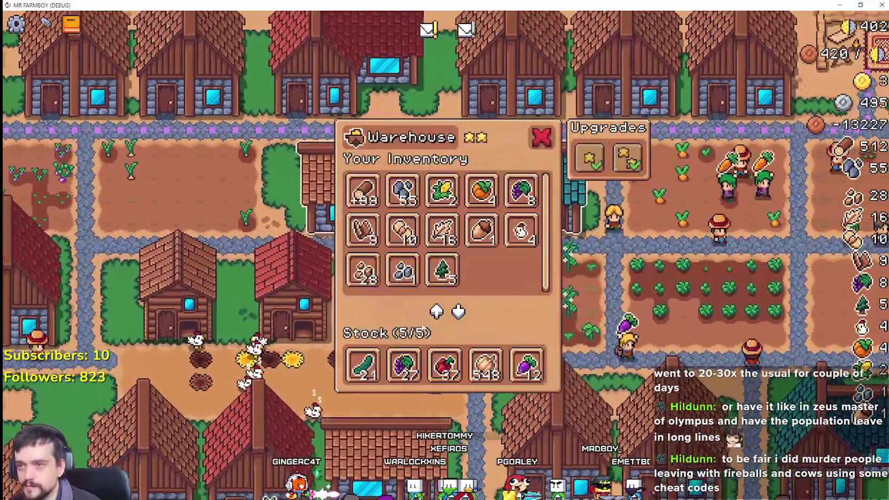
pyautogui.click(542, 137)
pyautogui.click(412, 187)
pyautogui.press('a')
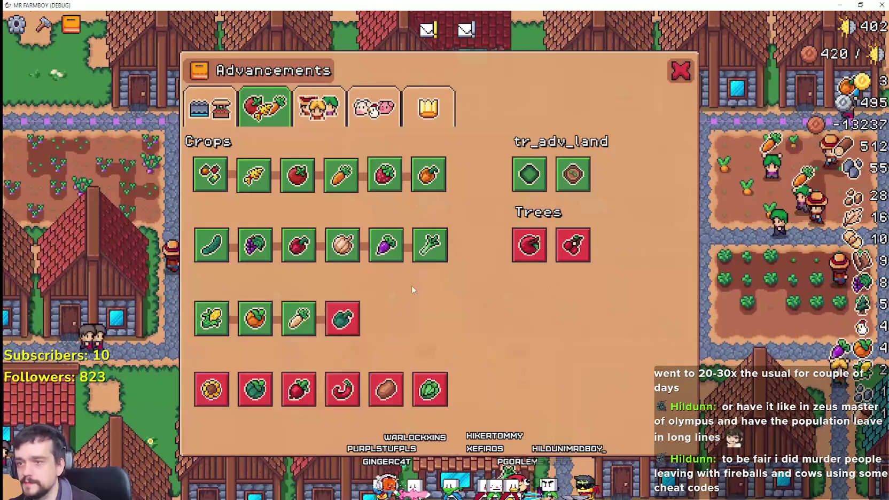
pyautogui.press('Escape')
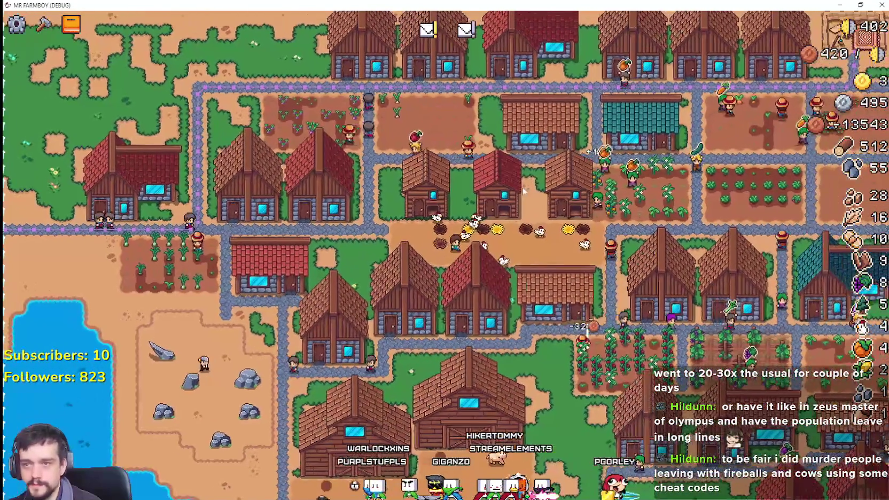
# Collect the 36 stone from the warehouse stock
pyautogui.press('w')
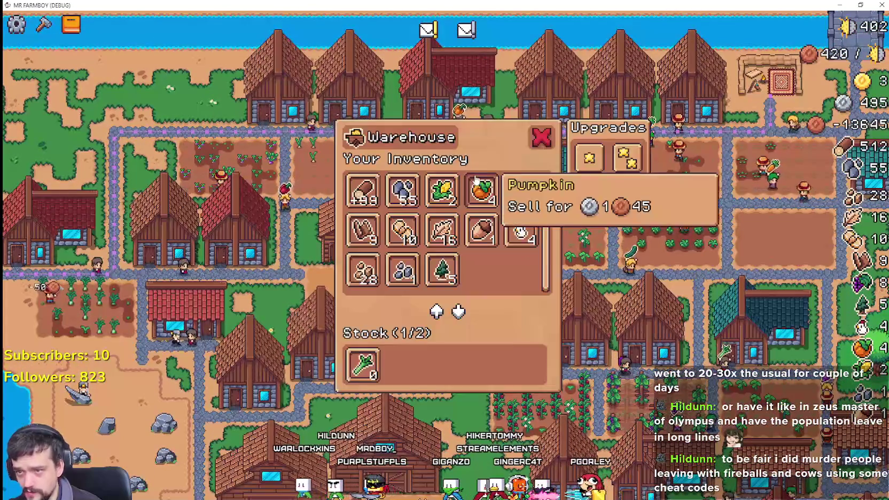
pyautogui.press('Escape')
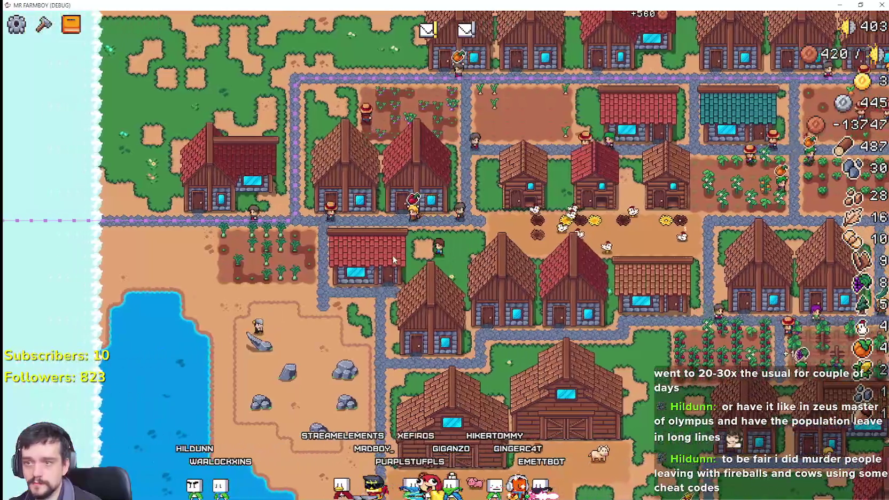
pyautogui.press('w')
pyautogui.click(363, 366)
pyautogui.press('Escape')
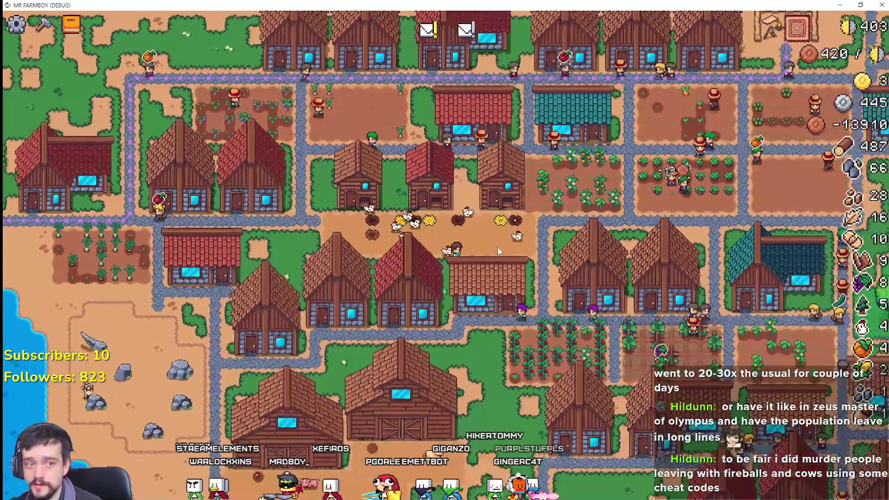
# Upgrade the warehouse to three stock slots and view the crop advancements list
pyautogui.press('w')
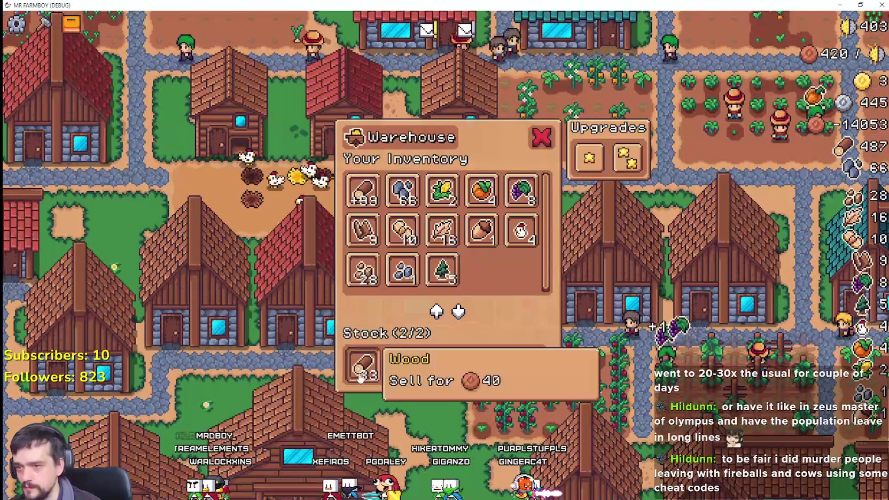
pyautogui.press('Escape')
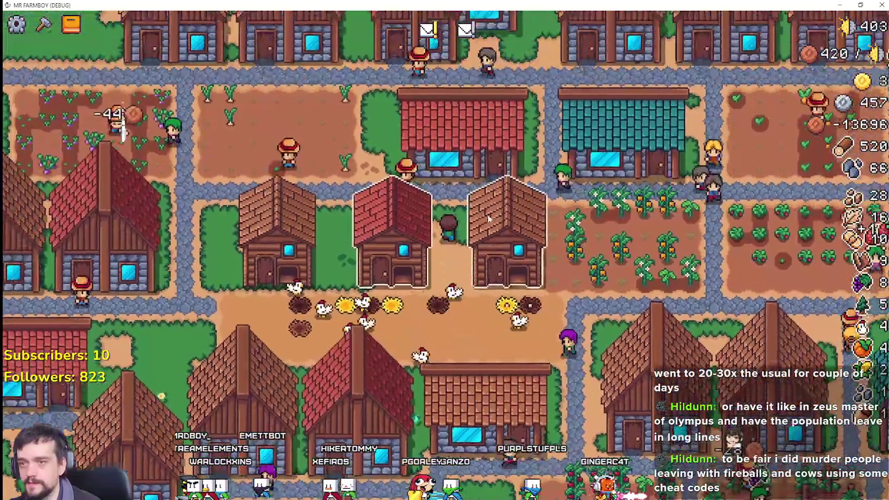
pyautogui.click(488, 218)
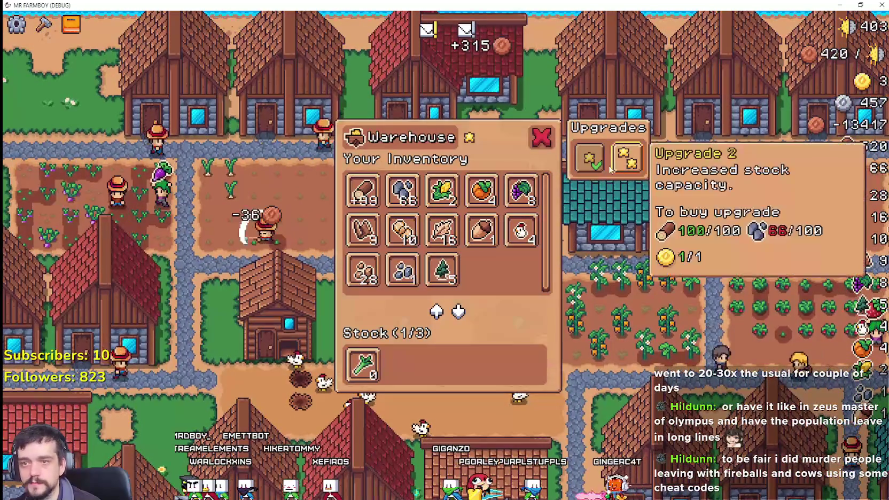
pyautogui.press('Escape')
pyautogui.press('t')
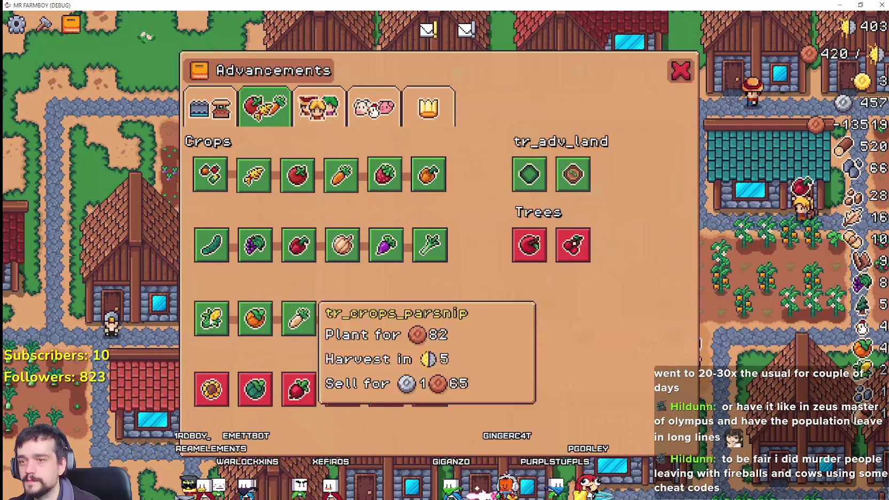
pyautogui.press('Escape')
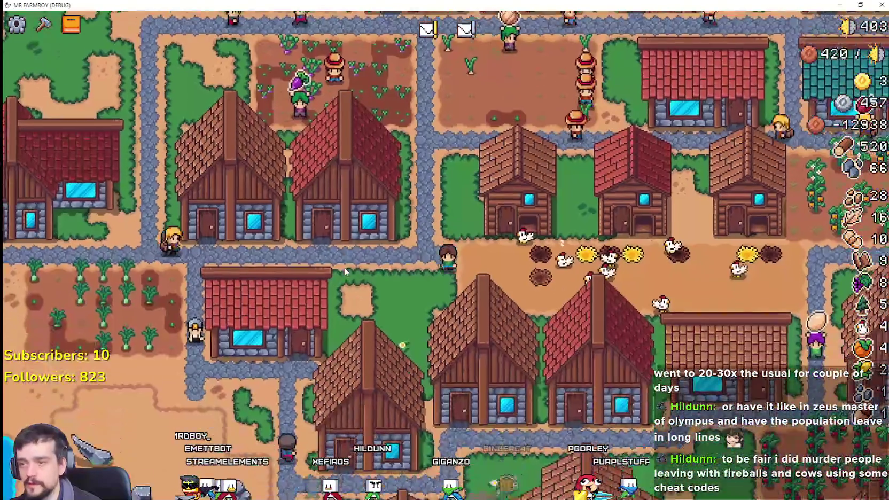
pyautogui.scroll(-8, 346, 272)
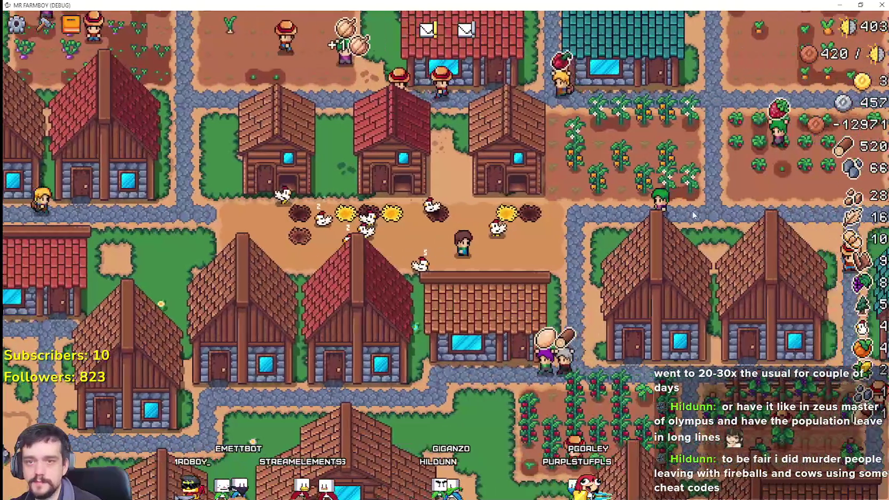
pyautogui.scroll(8, 680, 227)
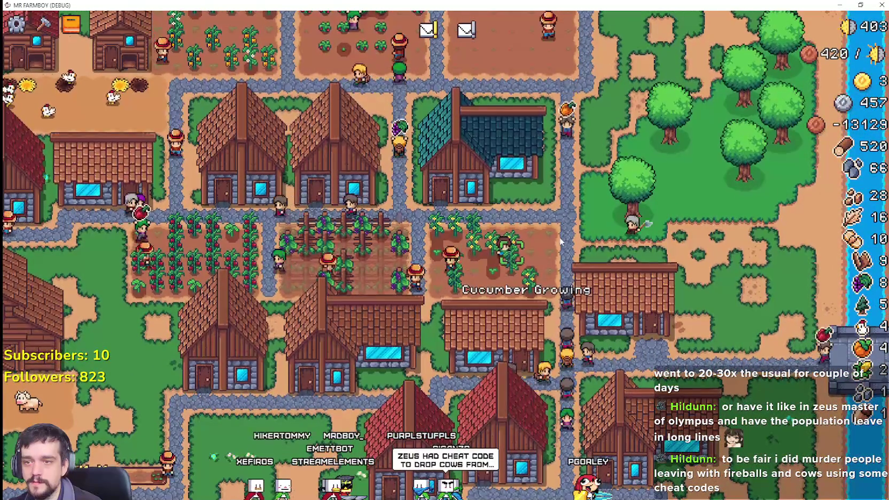
pyautogui.scroll(-5, 311, 277)
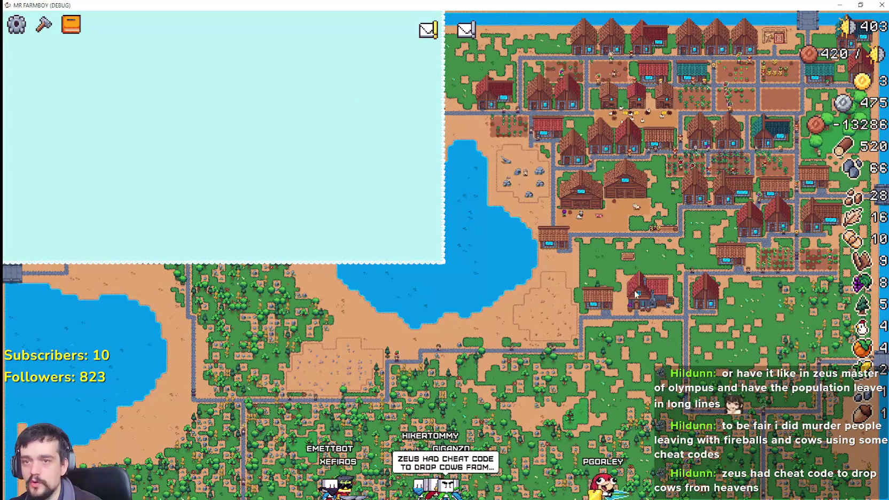
pyautogui.scroll(5, 747, 244)
pyautogui.scroll(-5, 500, 286)
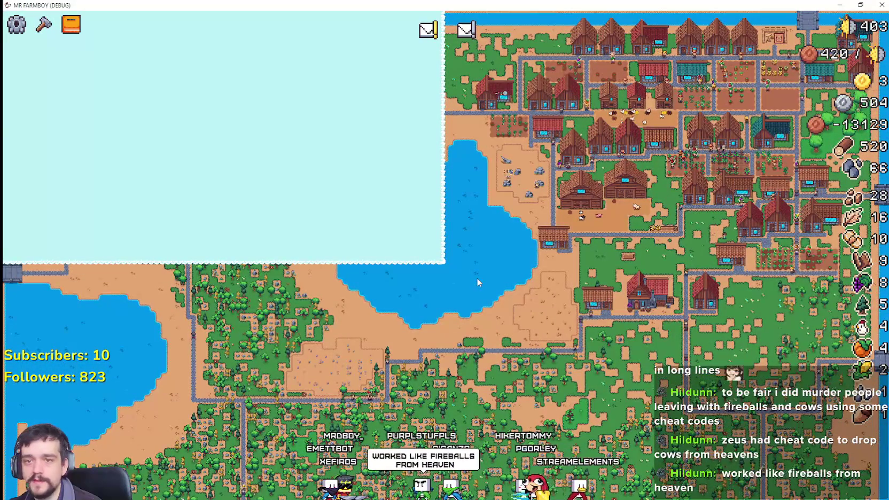
pyautogui.scroll(5, 609, 296)
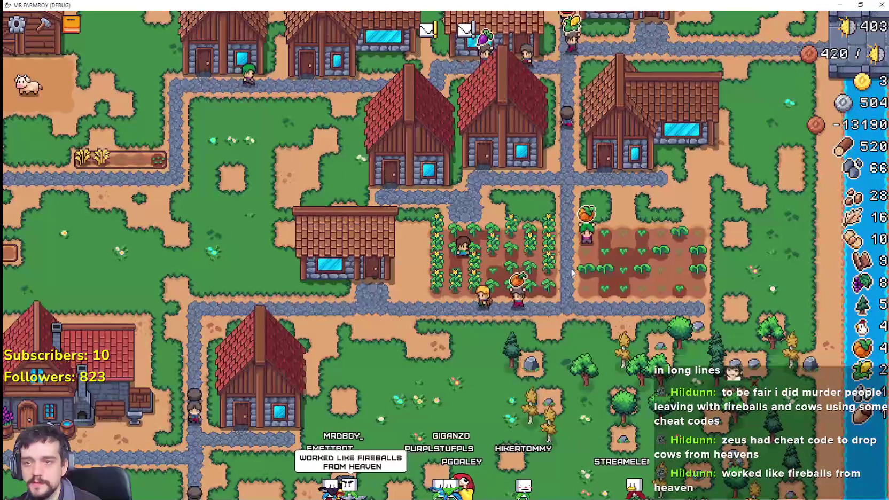
pyautogui.scroll(-5, 571, 274)
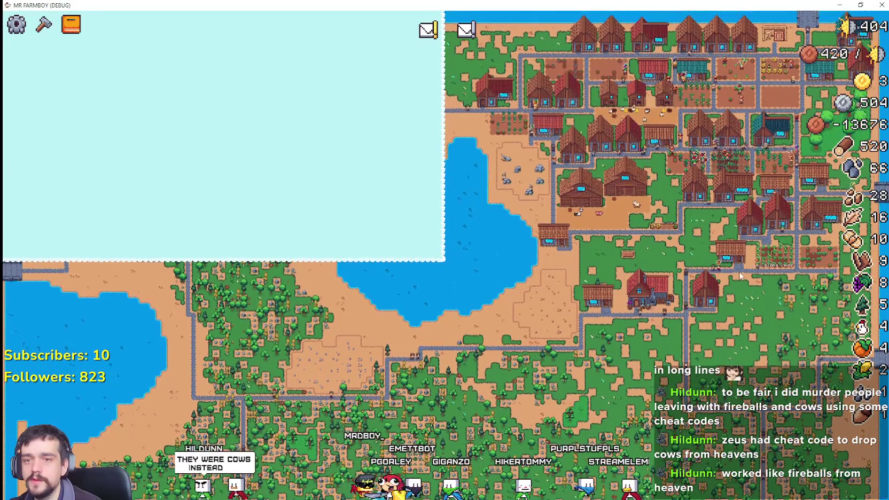
pyautogui.scroll(5, 669, 276)
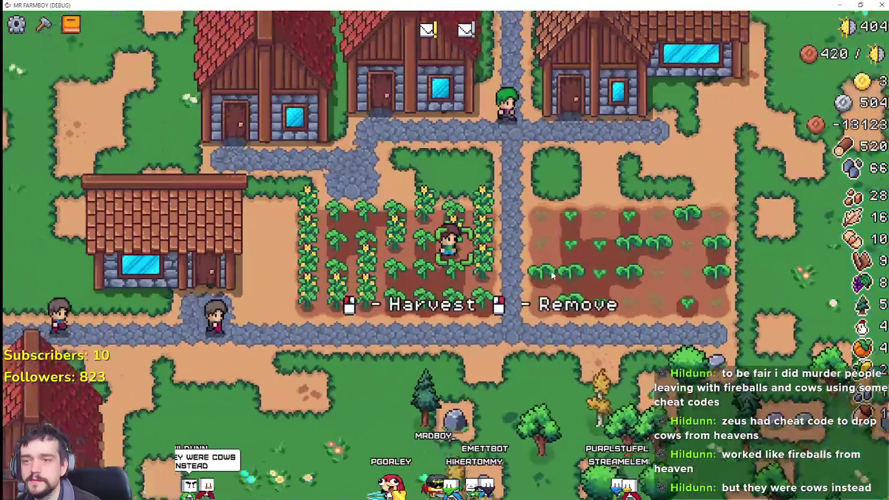
pyautogui.scroll(3, 702, 283)
# Take the corn and pumpkins out of the warehouse stock
pyautogui.click(579, 234)
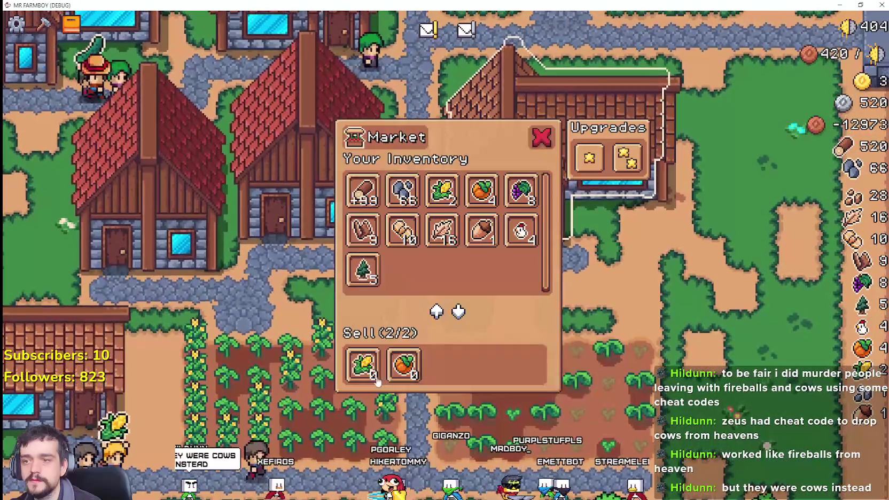
pyautogui.press('Escape')
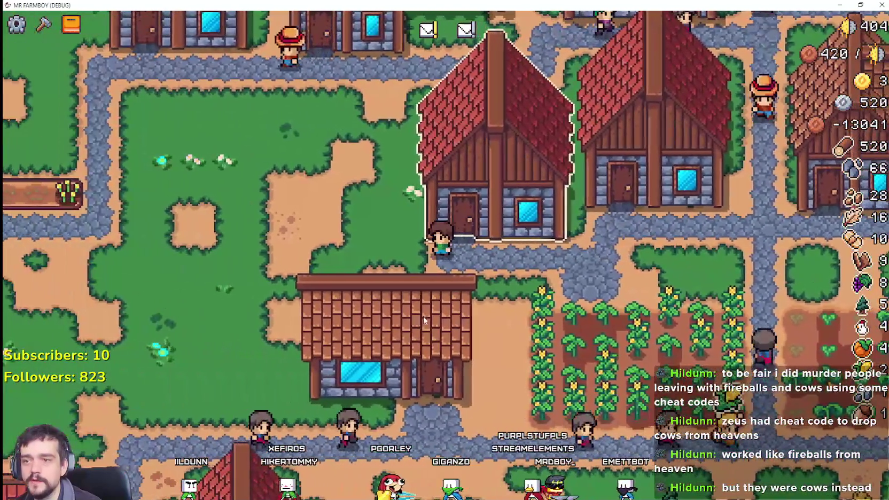
pyautogui.click(424, 316)
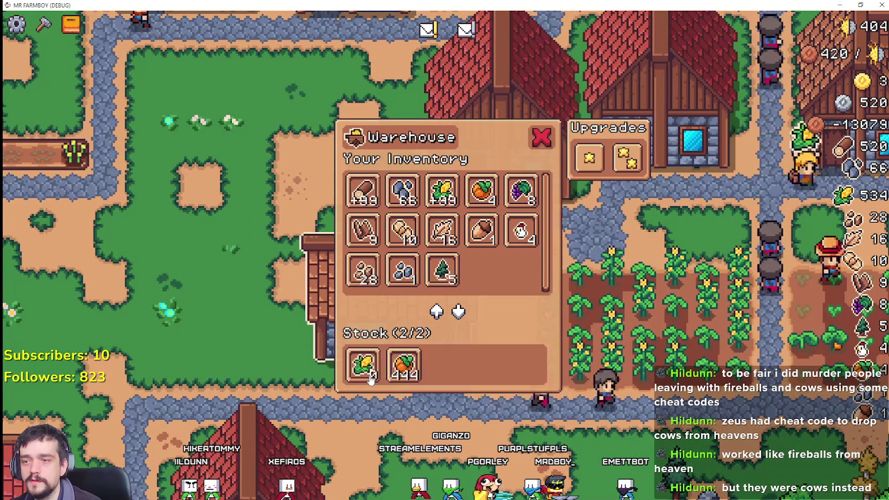
pyautogui.press('Escape')
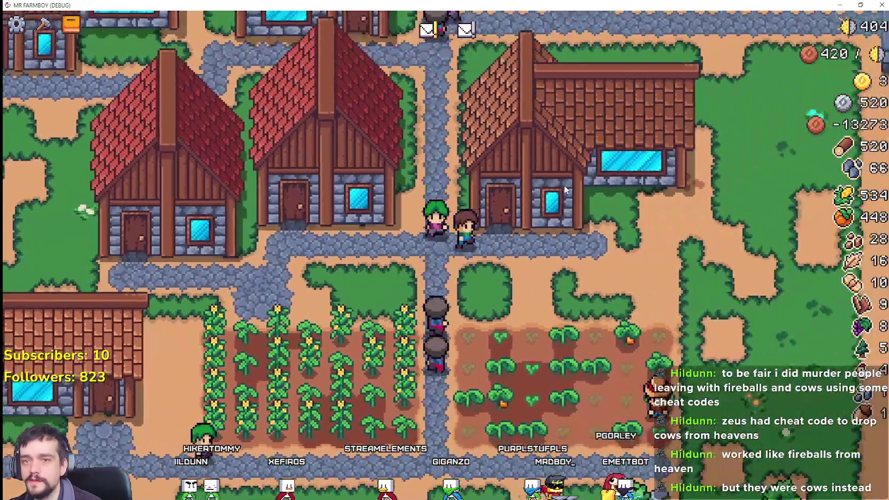
# Load corn and pumpkins into the market's sell slots
pyautogui.click(565, 190)
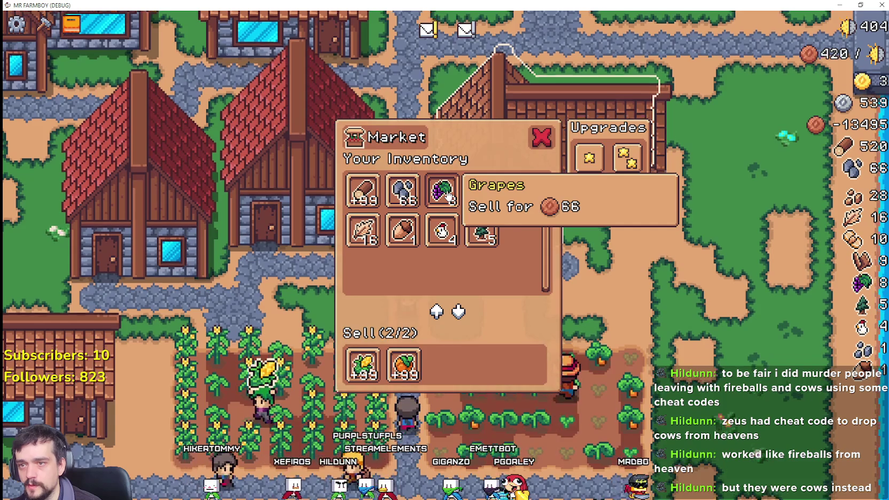
pyautogui.press('Escape')
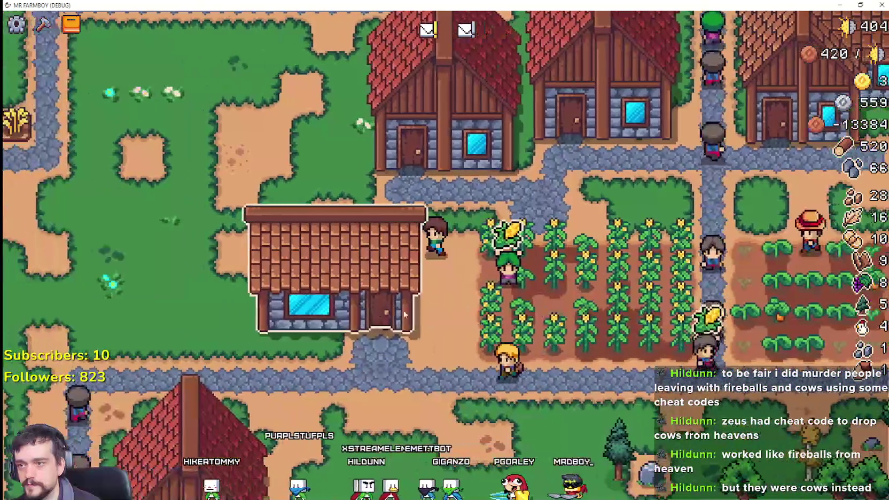
pyautogui.click(405, 315)
pyautogui.press('Escape')
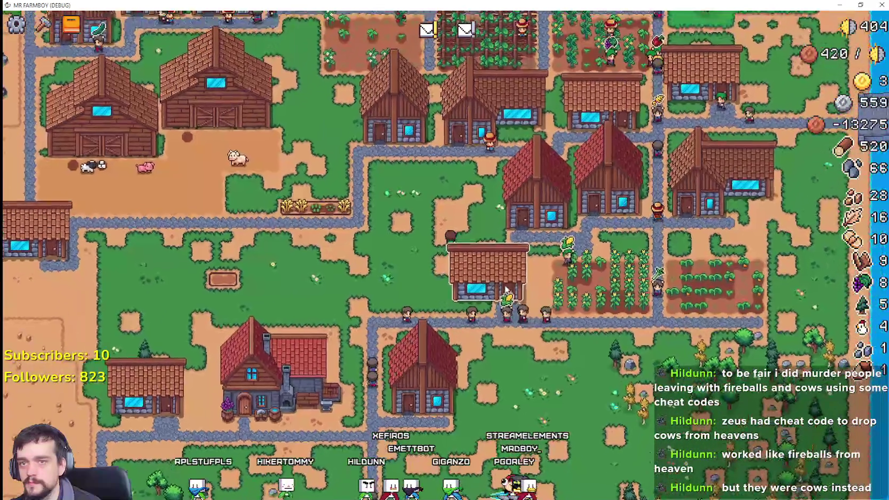
# Collect the cucumbers, eggplants and tomatoes from their warehouses
pyautogui.scroll(5, 507, 290)
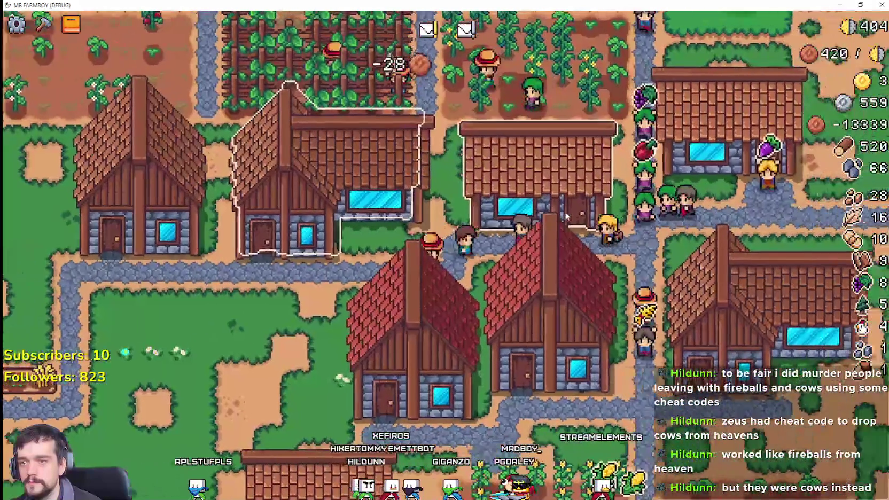
pyautogui.click(566, 215)
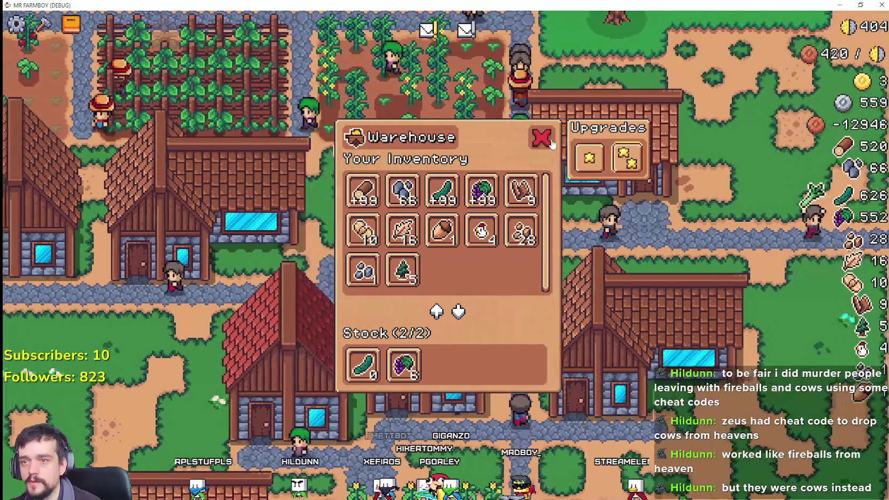
pyautogui.click(550, 142)
pyautogui.click(515, 206)
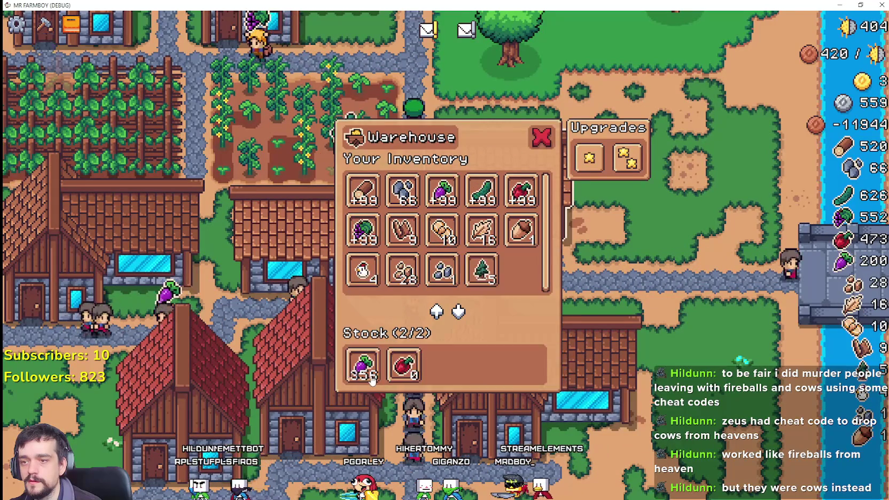
pyautogui.click(542, 138)
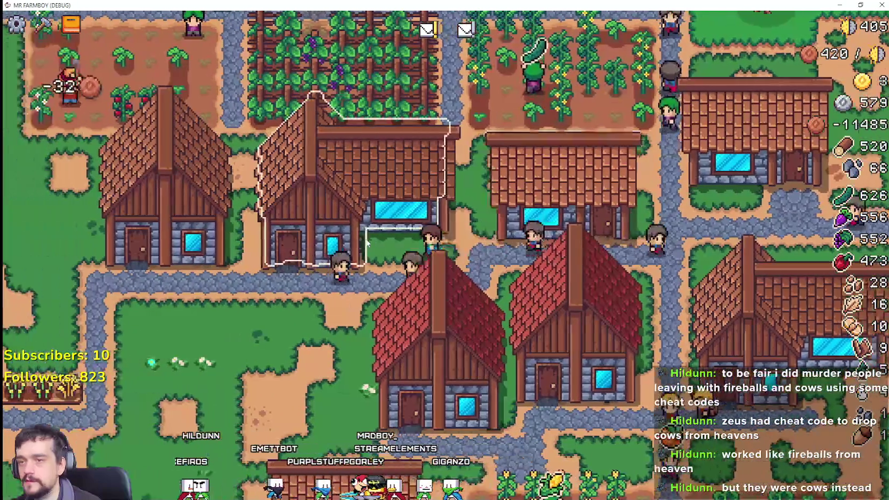
# Refill the market sell slots and buy both market upgrades for five slots
pyautogui.click(367, 243)
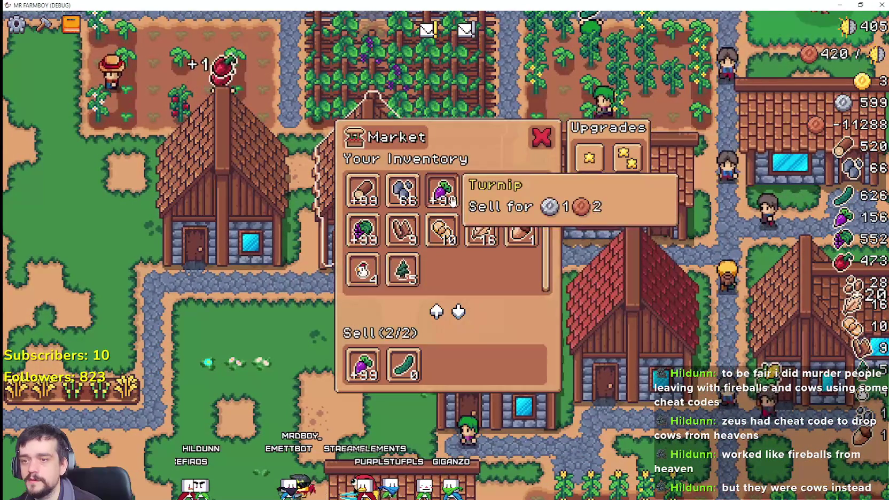
pyautogui.click(542, 139)
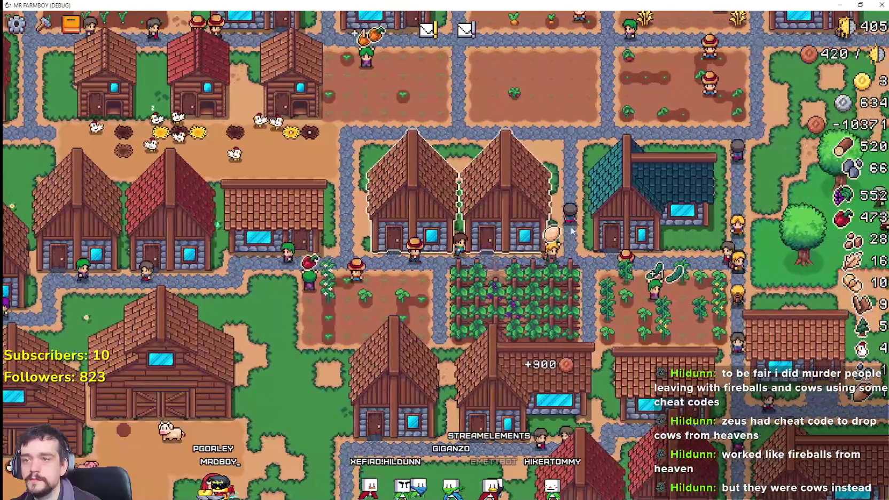
pyautogui.click(553, 229)
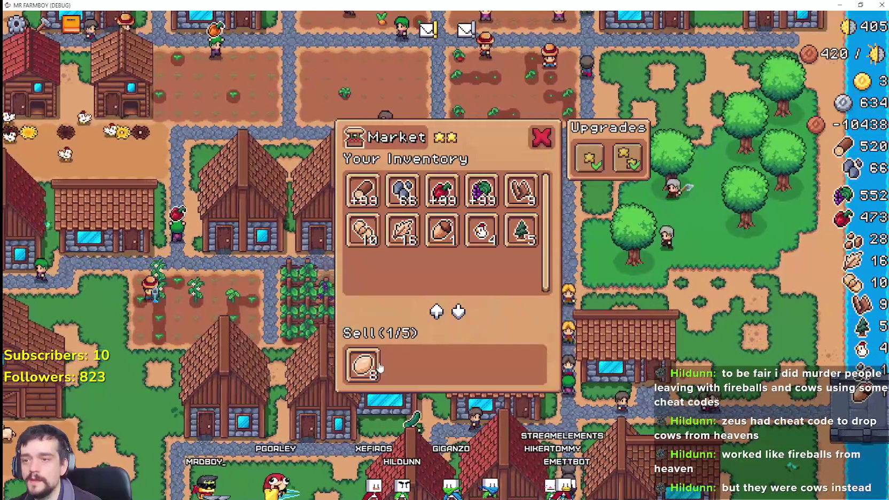
pyautogui.press('Escape')
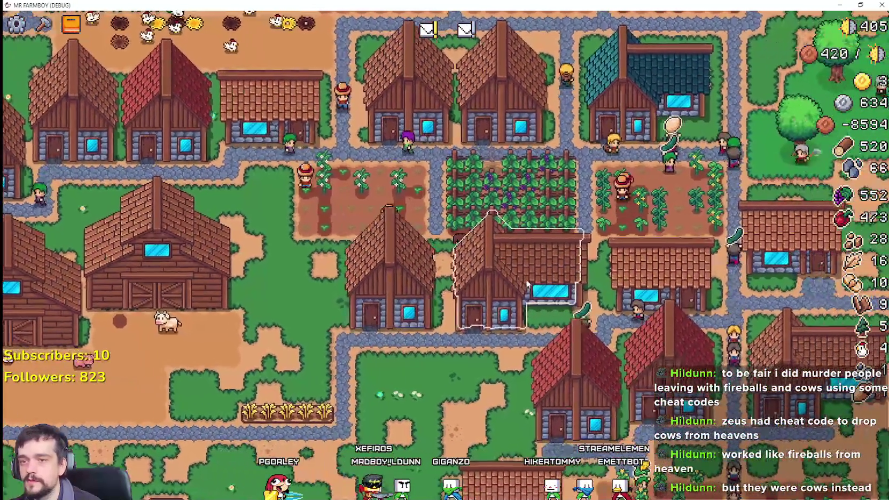
pyautogui.click(410, 335)
pyautogui.press('Escape')
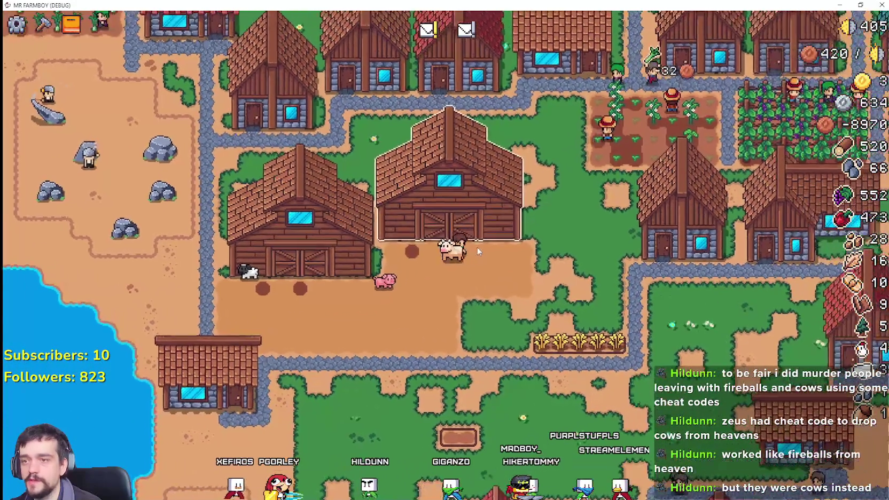
# Place a second animal in the barn stalls (2/2) and stock 99 food
pyautogui.click(374, 231)
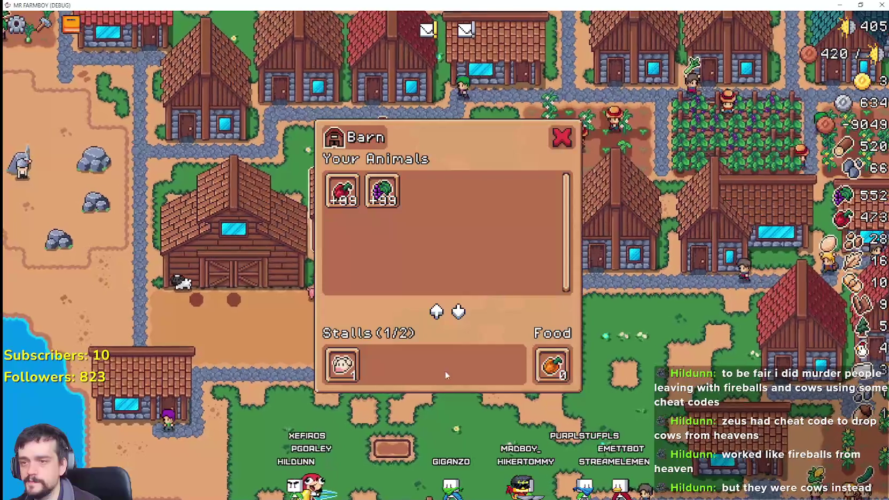
pyautogui.press('Escape')
pyautogui.click(389, 240)
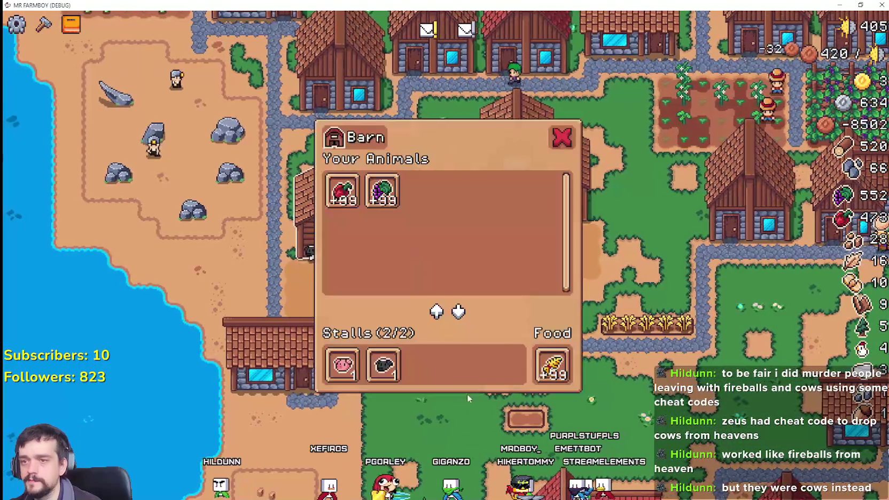
pyautogui.press('Escape')
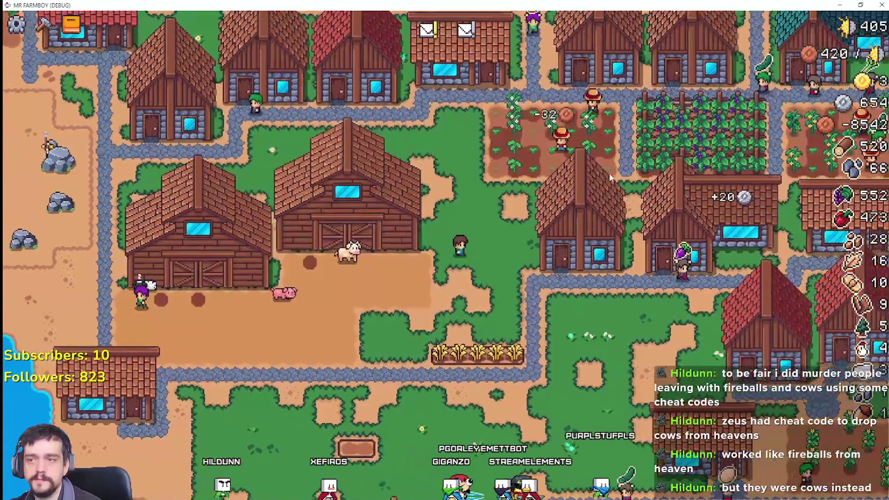
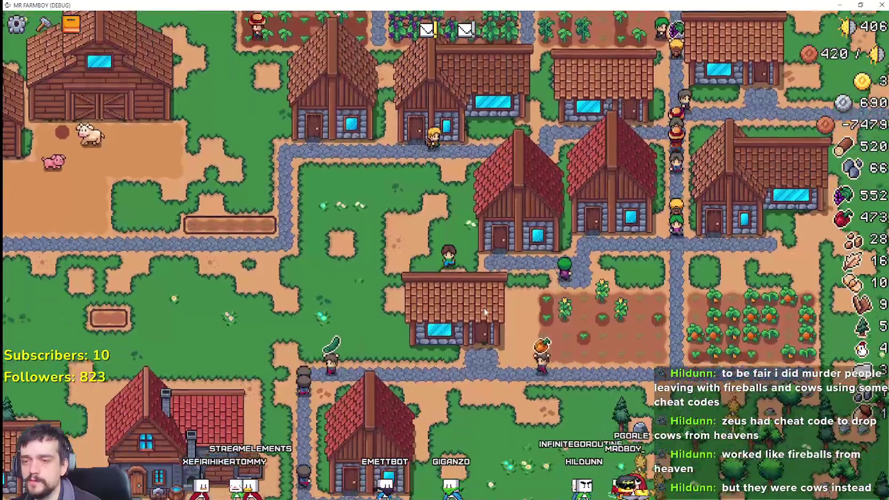
# Check the stock of the village warehouses, including the egg-and-wood warehouse
pyautogui.click(485, 313)
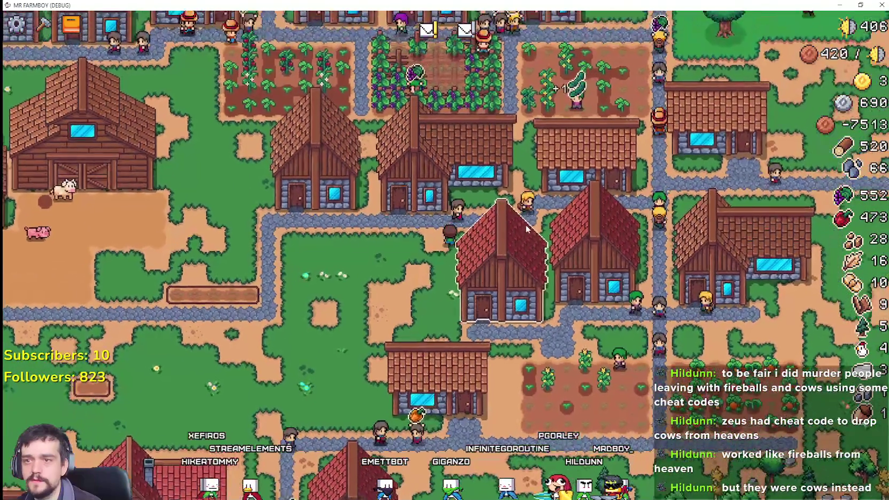
pyautogui.press('Escape')
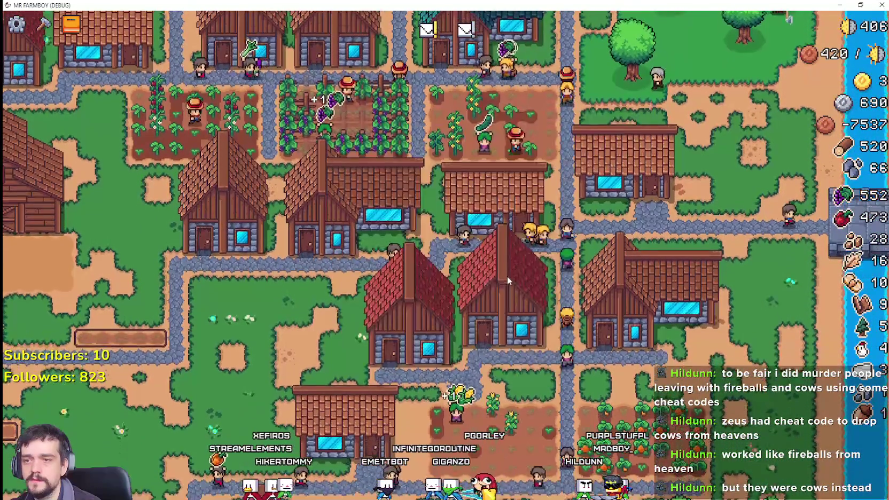
pyautogui.click(635, 205)
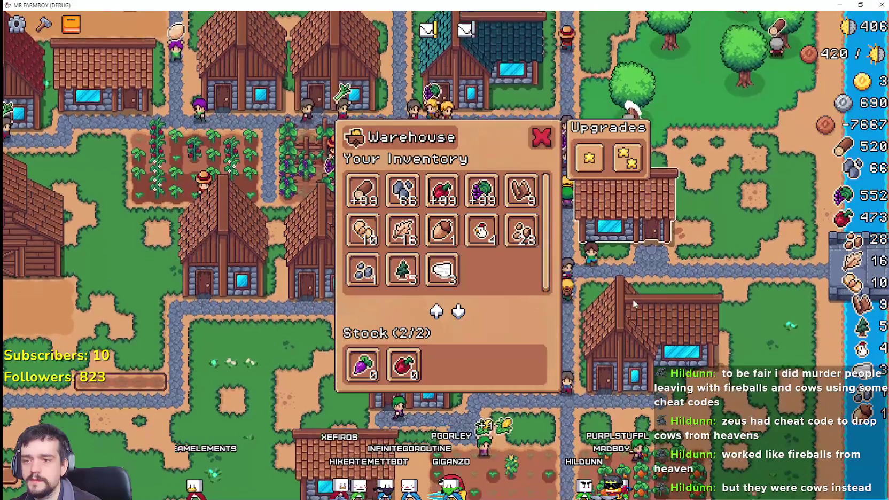
pyautogui.press('Escape')
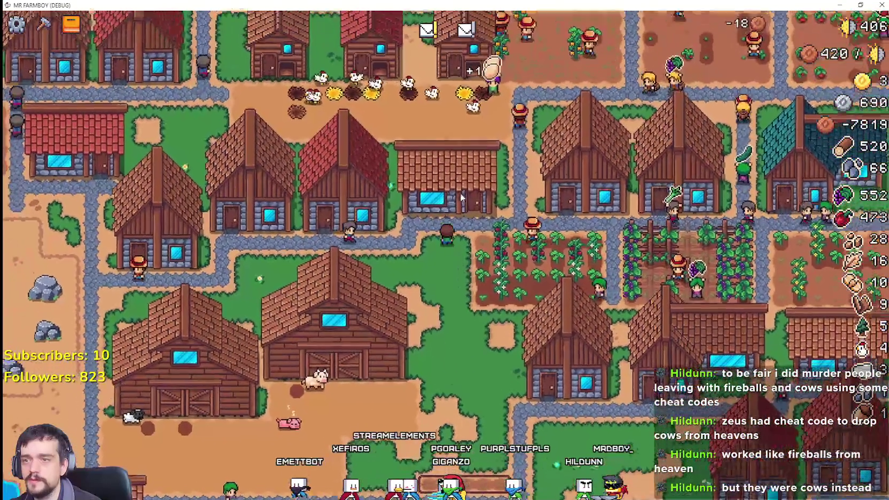
pyautogui.click(479, 320)
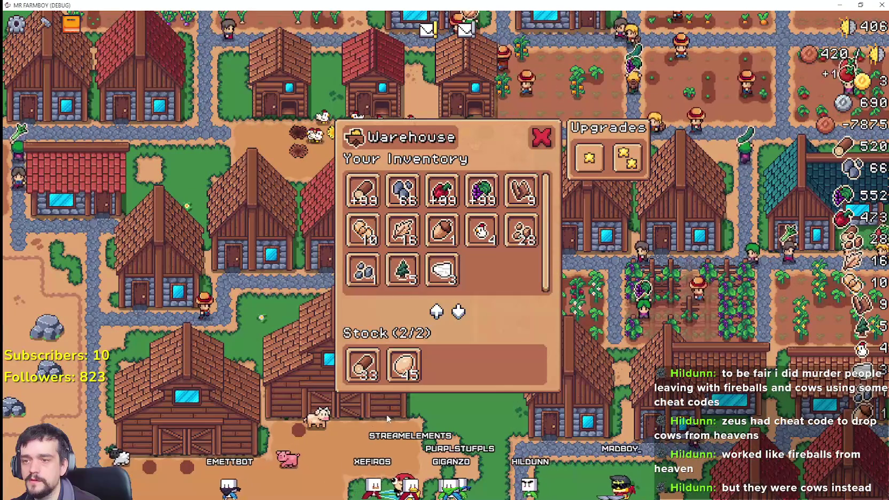
pyautogui.press('Escape')
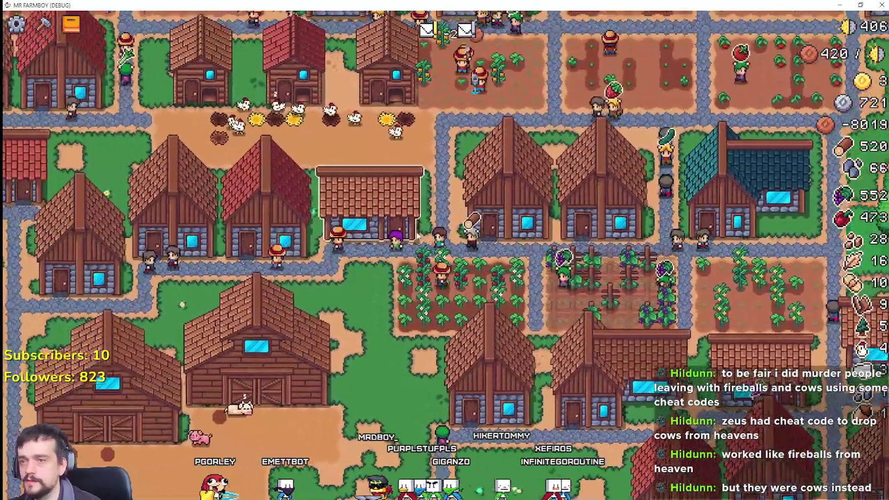
# Upgrade the egg-and-wood warehouse to one star and add wool as its third stocked item
pyautogui.click(377, 229)
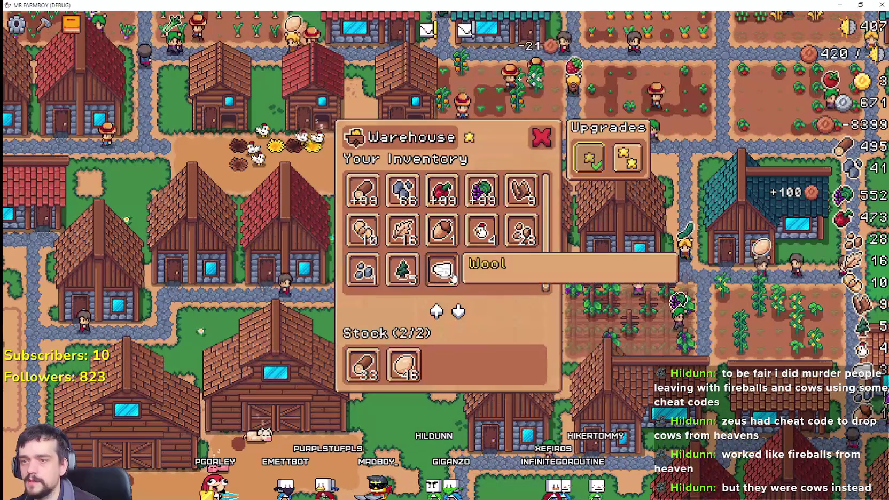
pyautogui.press('Escape')
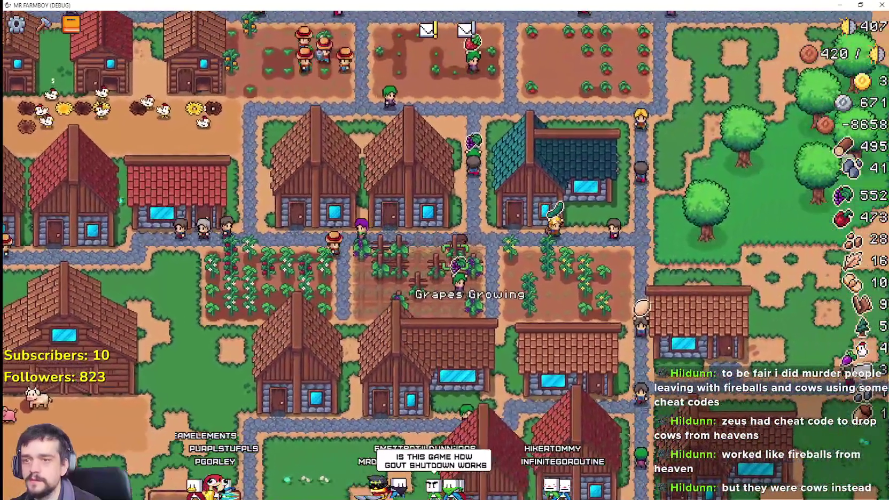
pyautogui.click(512, 219)
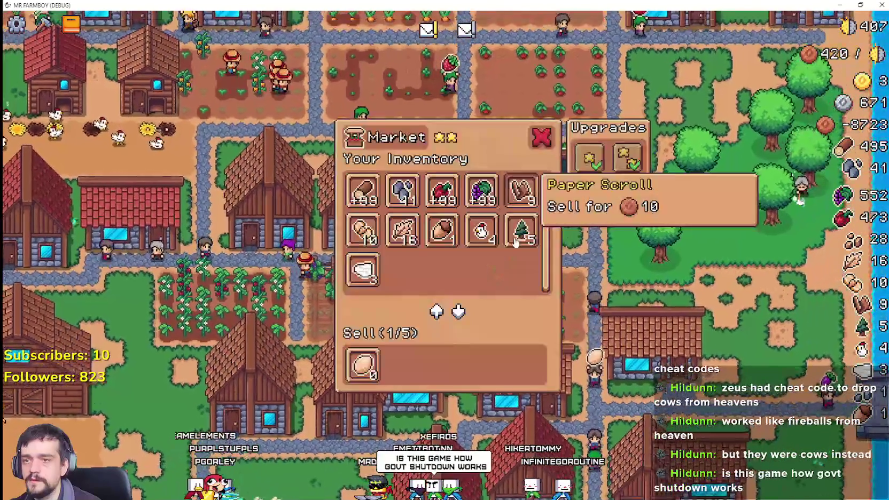
pyautogui.press('Escape')
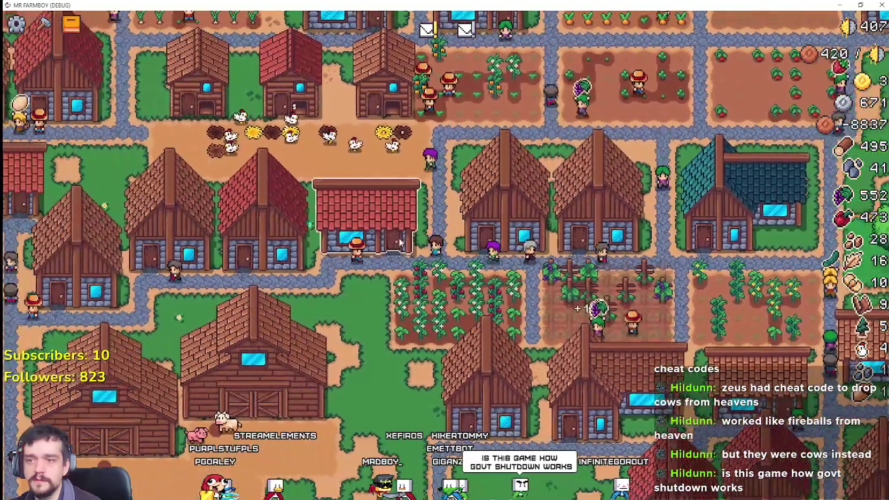
pyautogui.click(399, 243)
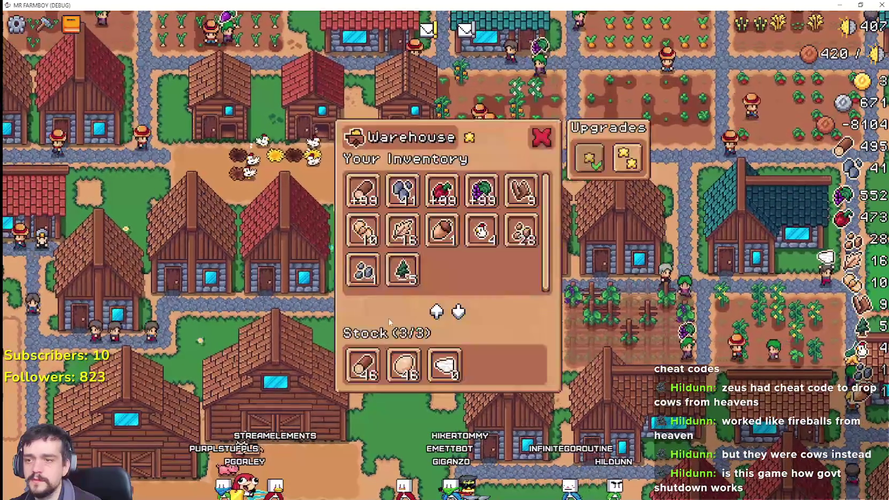
pyautogui.press('Escape')
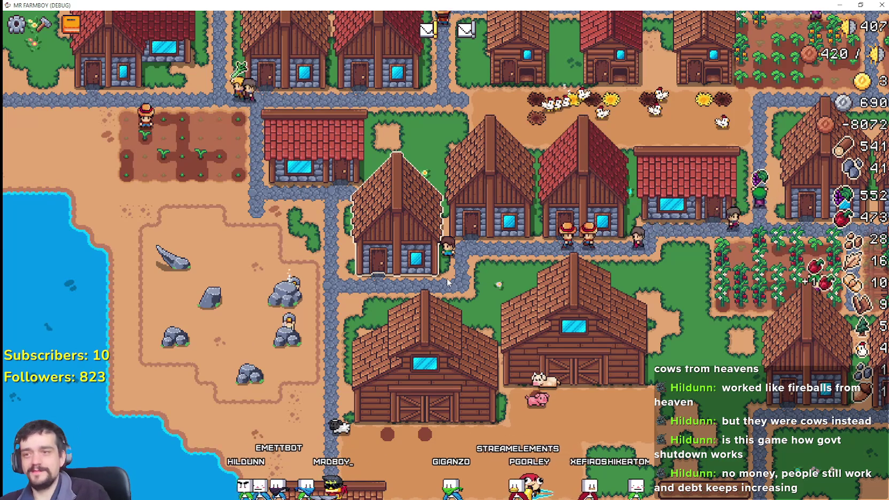
# Review the stone-stocked warehouse by the quarry
pyautogui.scroll(3, 346, 251)
pyautogui.scroll(-3, 346, 251)
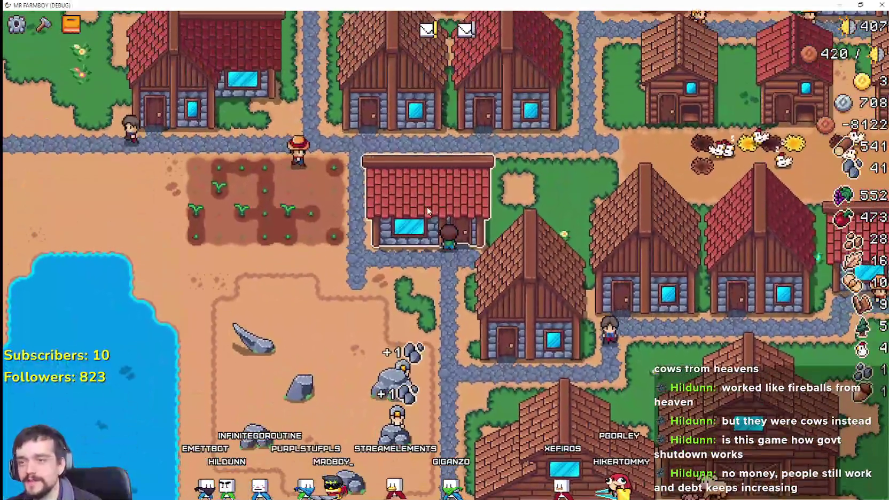
pyautogui.click(419, 366)
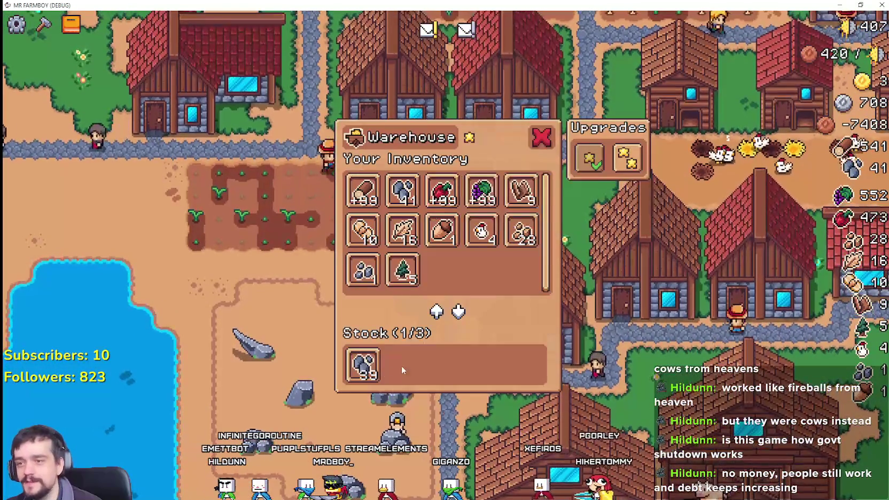
pyautogui.press('Escape')
# Walk north-east across the village and open the seaside warehouse
pyautogui.press('s')
pyautogui.press('d')
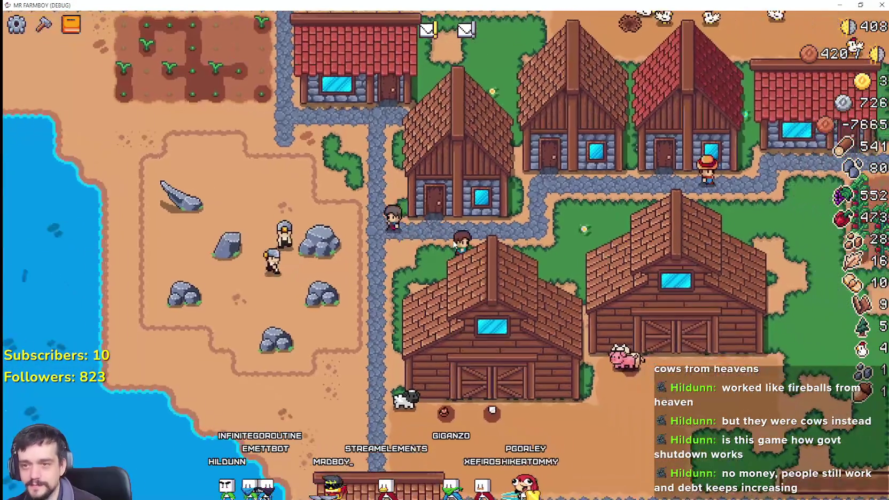
pyautogui.press('d')
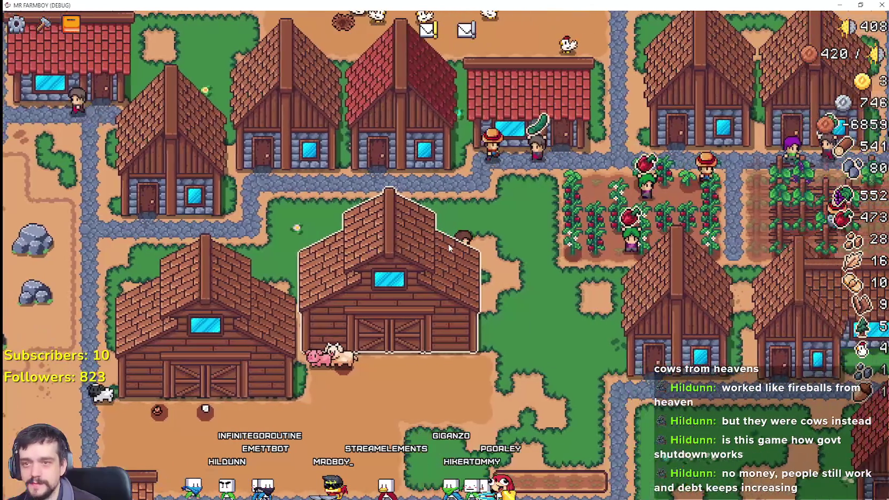
pyautogui.press('w')
pyautogui.press('d')
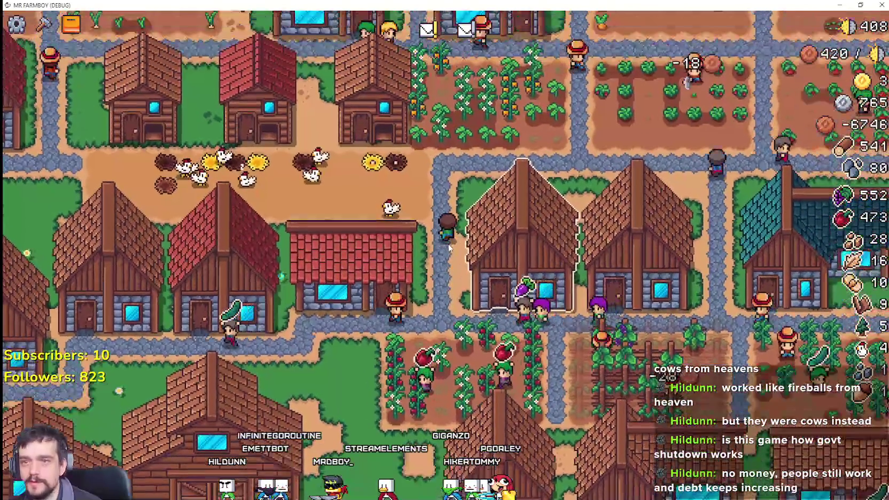
pyautogui.press('w')
pyautogui.press('a')
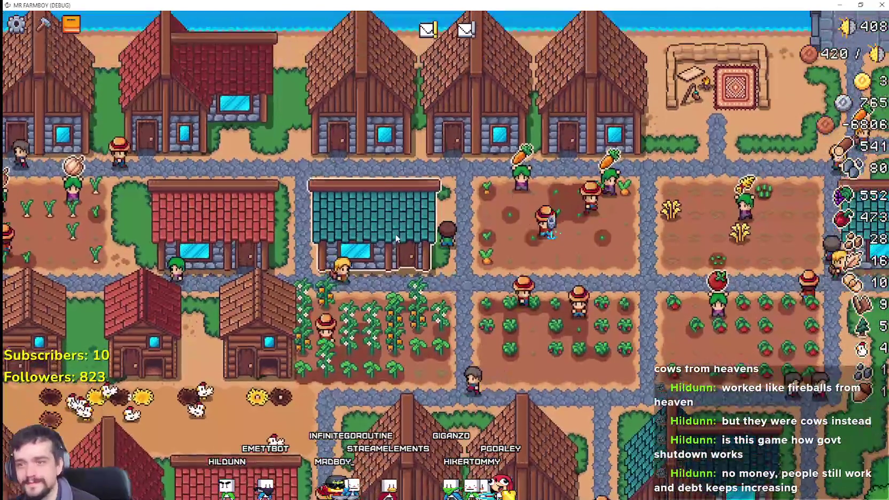
pyautogui.click(396, 230)
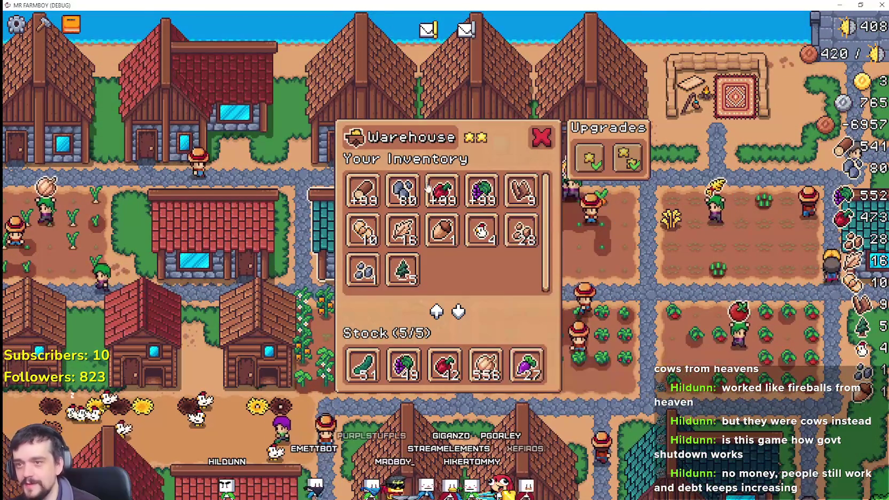
# Compare the nearby market's and warehouse's inventories
pyautogui.press('a')
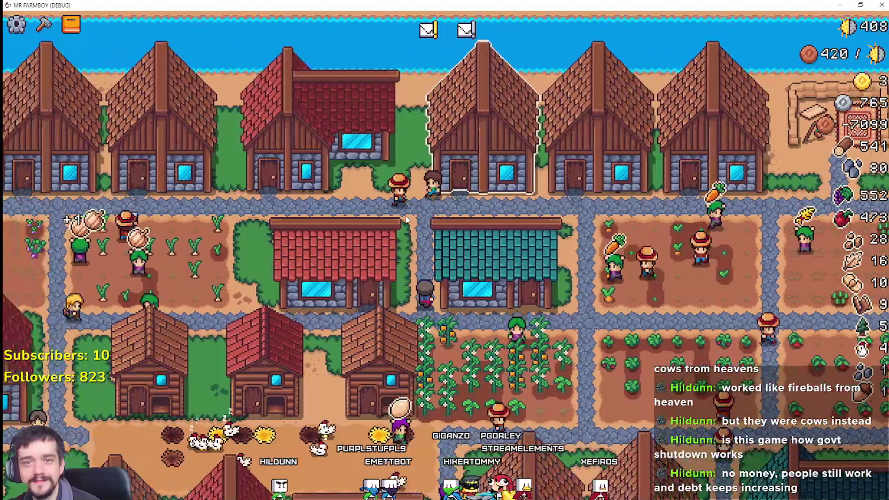
pyautogui.press('a')
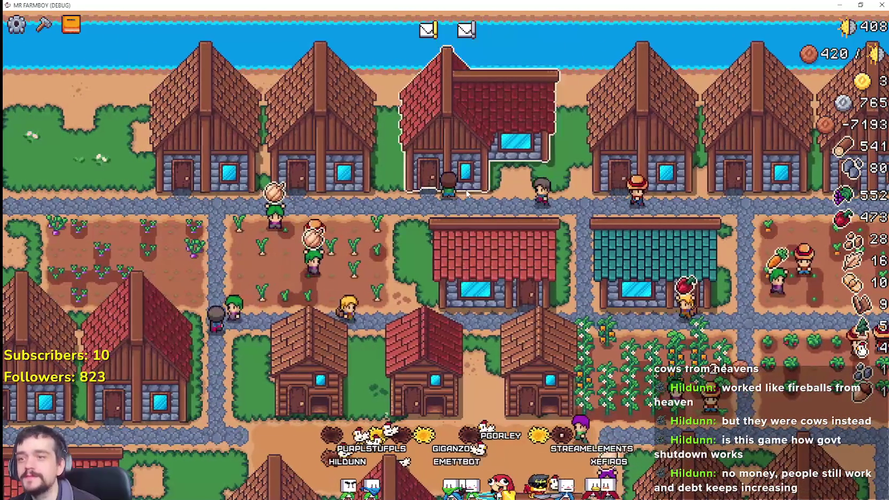
pyautogui.click(469, 382)
pyautogui.press('d')
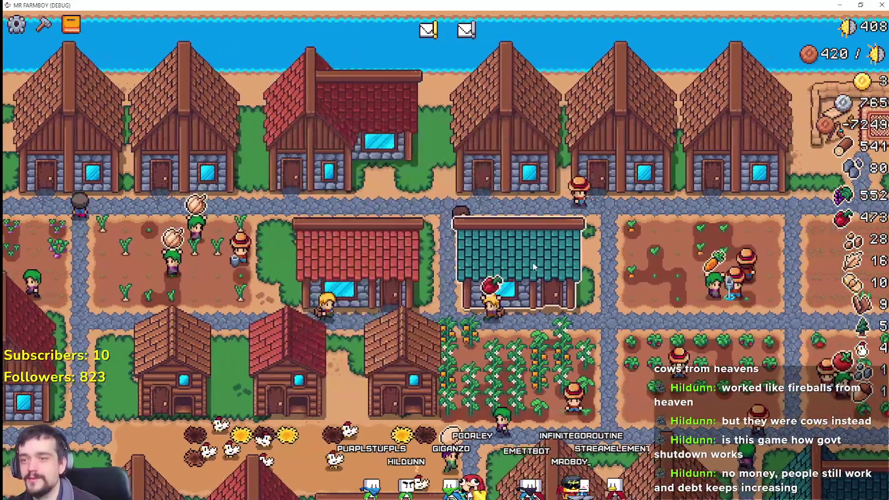
pyautogui.click(489, 264)
pyautogui.press('a')
pyautogui.click(486, 262)
pyautogui.press('Escape')
pyautogui.click(485, 272)
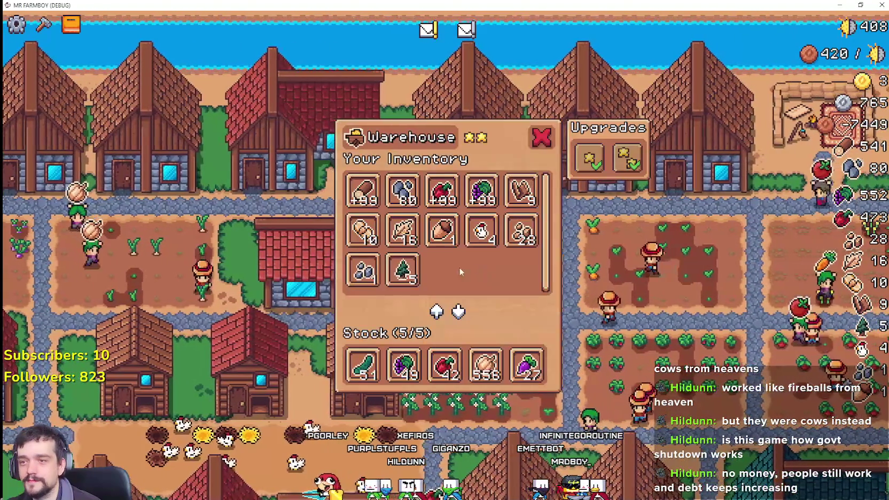
pyautogui.press('Escape')
# Inspect the two-star warehouse stocking cucumbers, grapes, red peppers, garlic and a purple crop (5/5)
pyautogui.scroll(5, 385, 237)
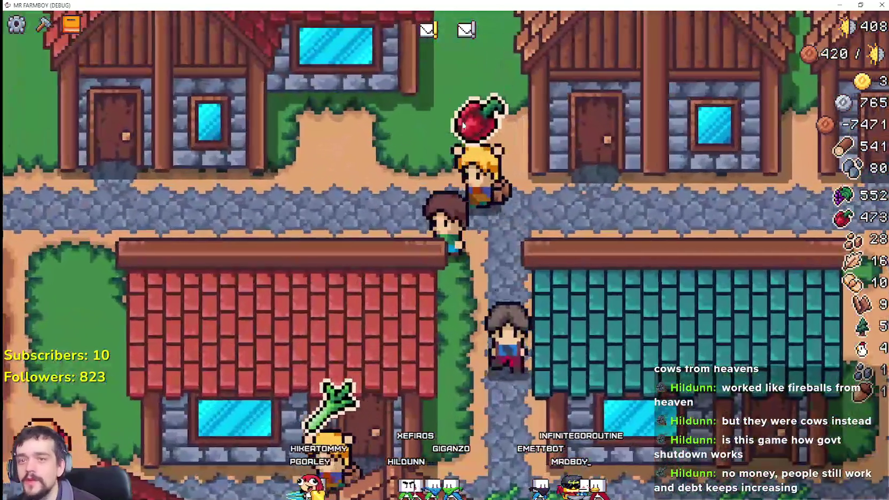
pyautogui.scroll(-5, 463, 125)
pyautogui.click(529, 299)
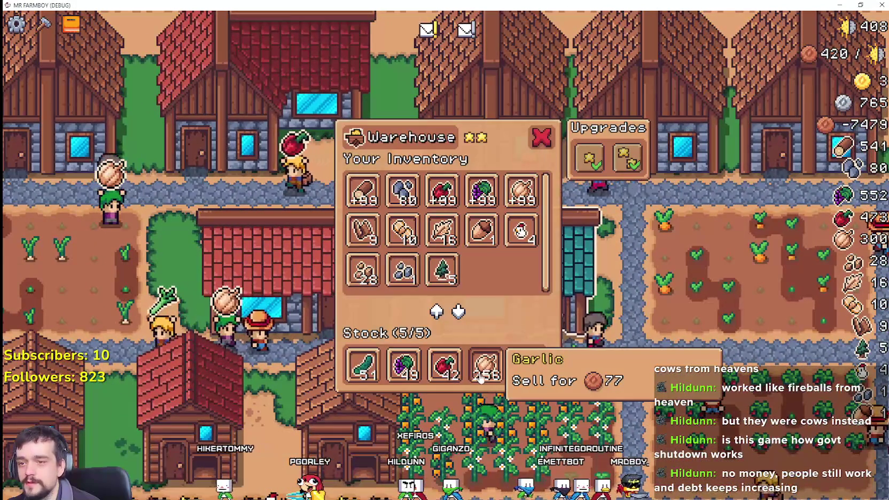
pyautogui.click(541, 137)
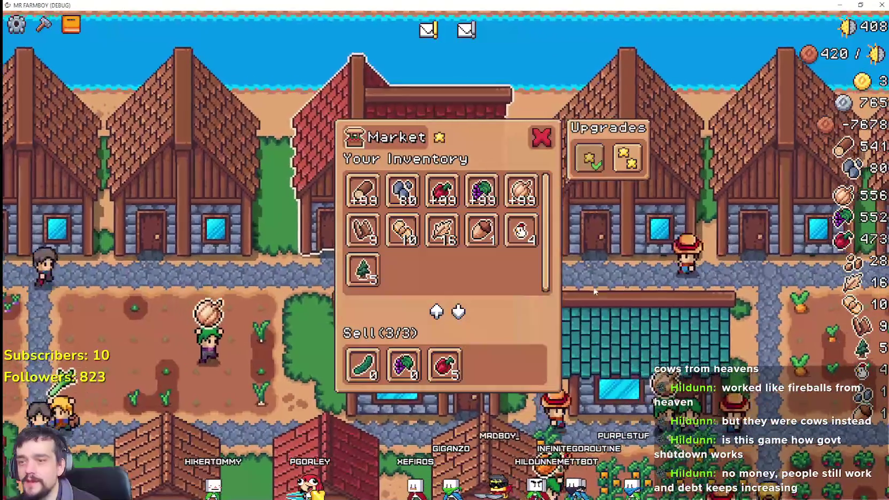
pyautogui.click(594, 291)
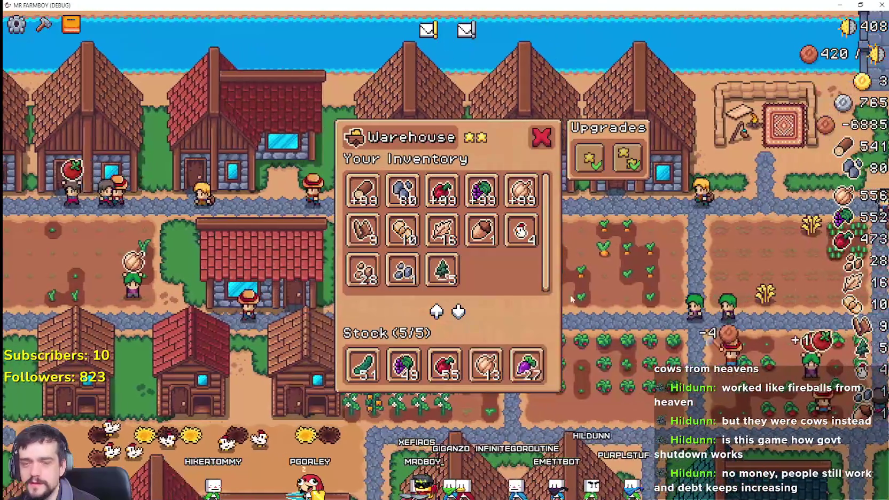
pyautogui.click(564, 313)
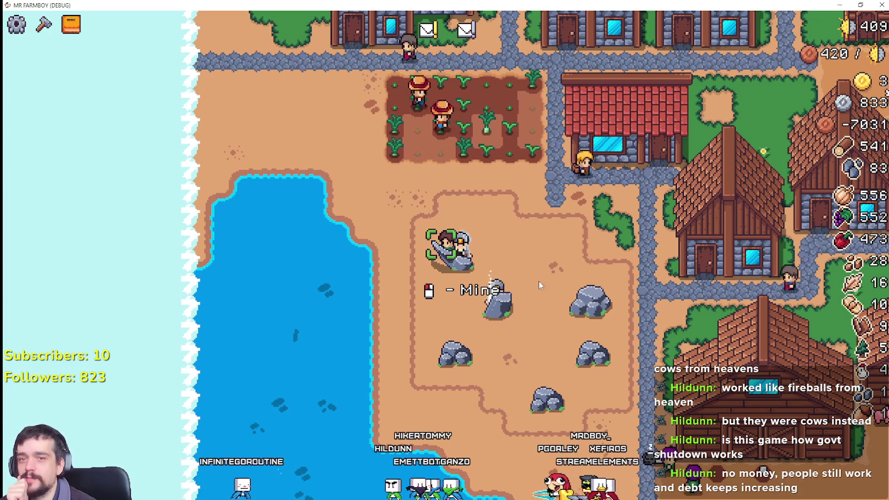
# Leave the rock to a miner and check the nearby warehouse's stock
pyautogui.scroll(5, 535, 283)
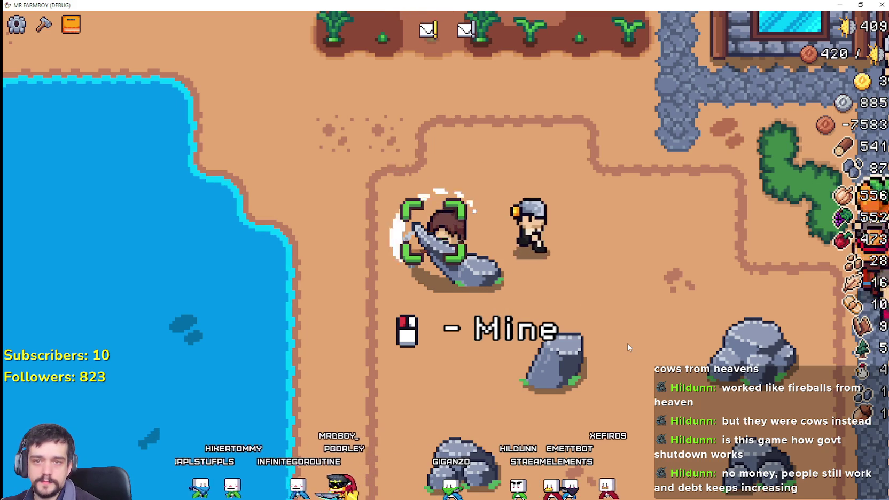
pyautogui.press('d')
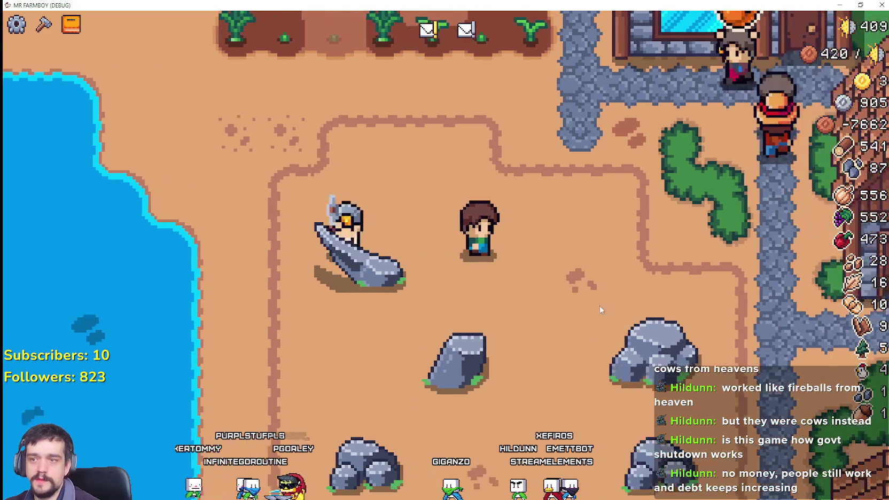
pyautogui.press('w')
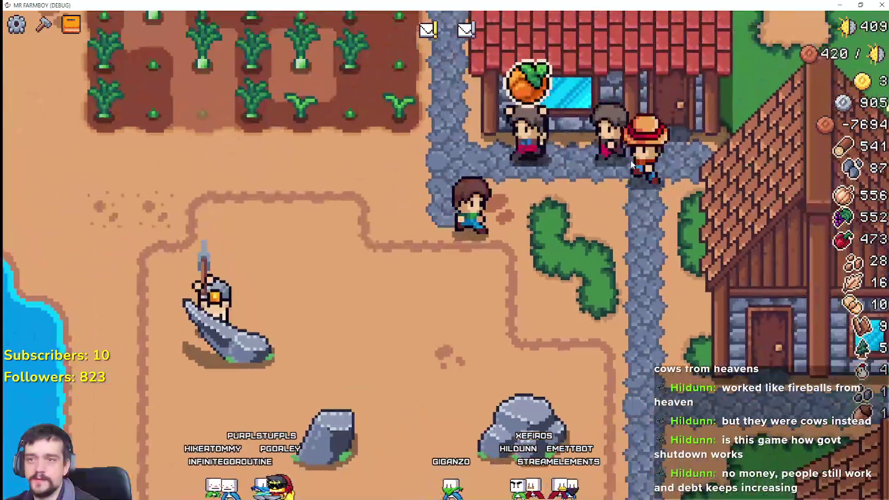
pyautogui.click(558, 163)
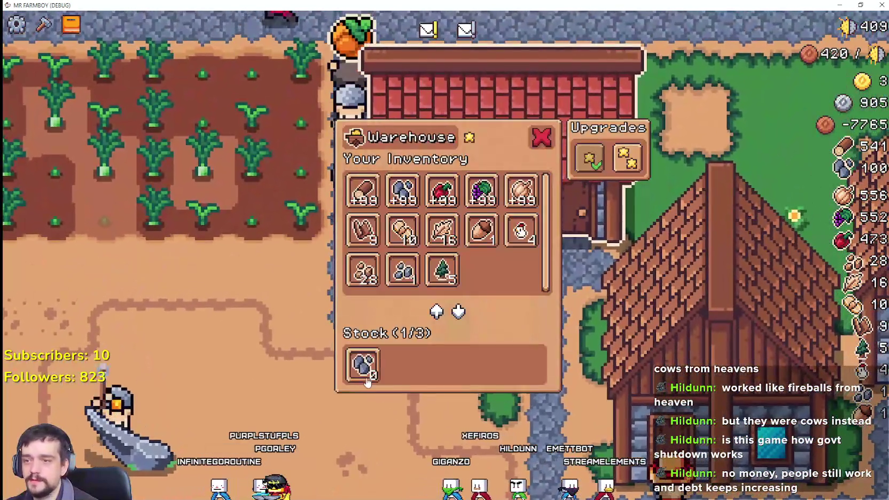
# Walk north to the market and put grapes and beets up for sale
pyautogui.press('d')
pyautogui.press('w')
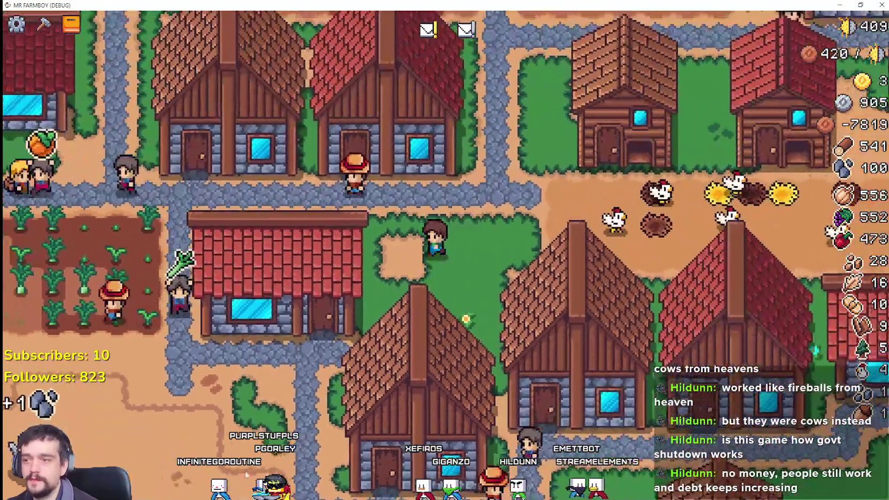
pyautogui.scroll(-5, 394, 246)
pyautogui.scroll(5, 394, 245)
pyautogui.press('w')
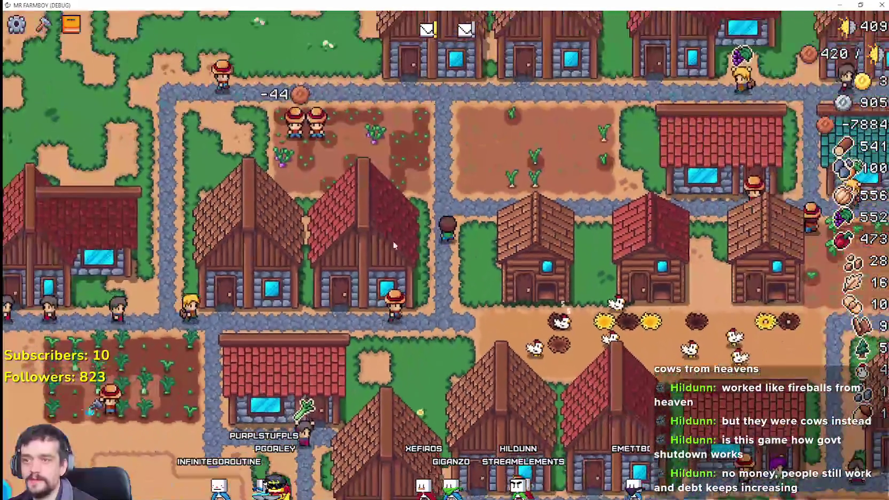
pyautogui.press('w')
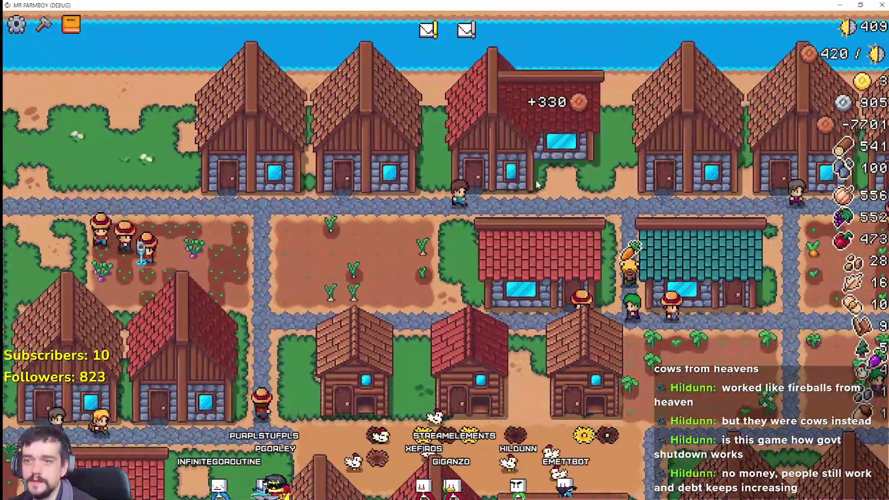
pyautogui.click(537, 185)
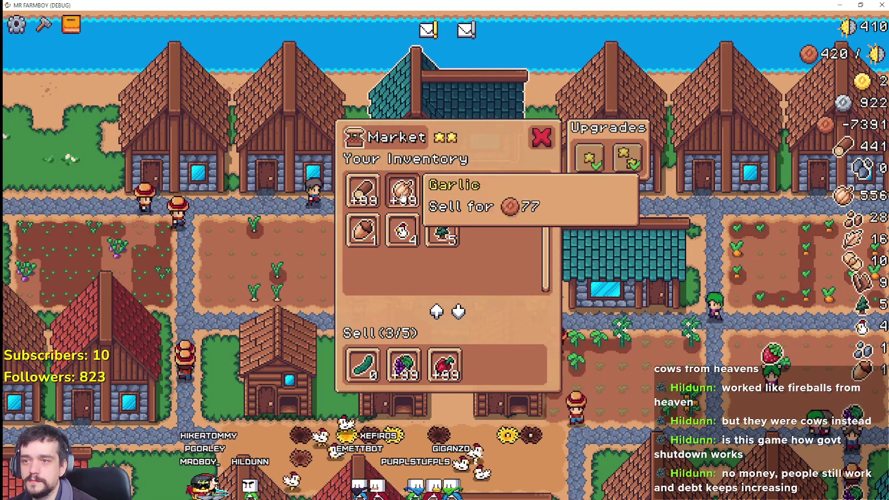
# Add onions to the market's sell slots, check warehouse stock, then view the Crops advancements
pyautogui.click(614, 348)
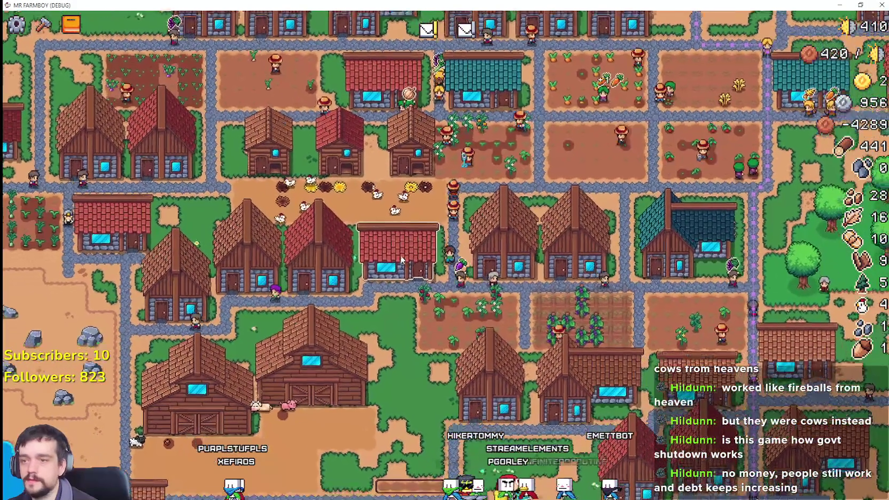
pyautogui.click(402, 260)
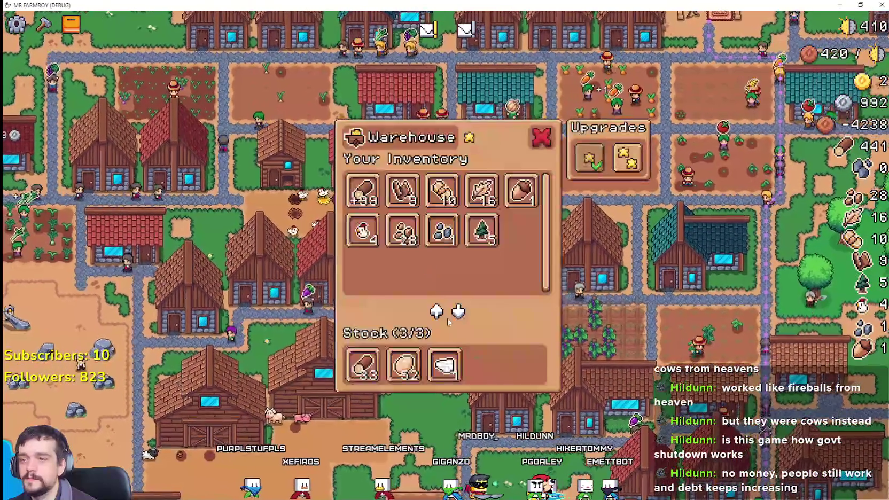
pyautogui.press('a')
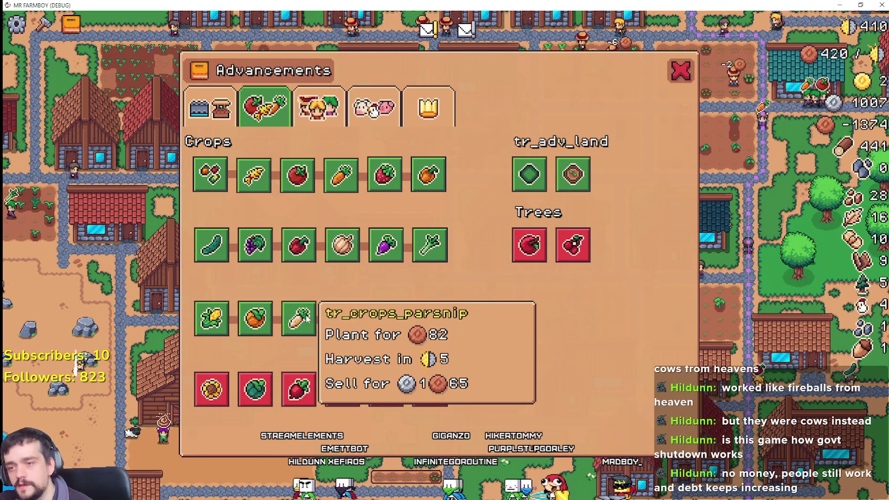
# Close the crop advancements and pan left across the village toward the lakeside rocks
pyautogui.click(689, 79)
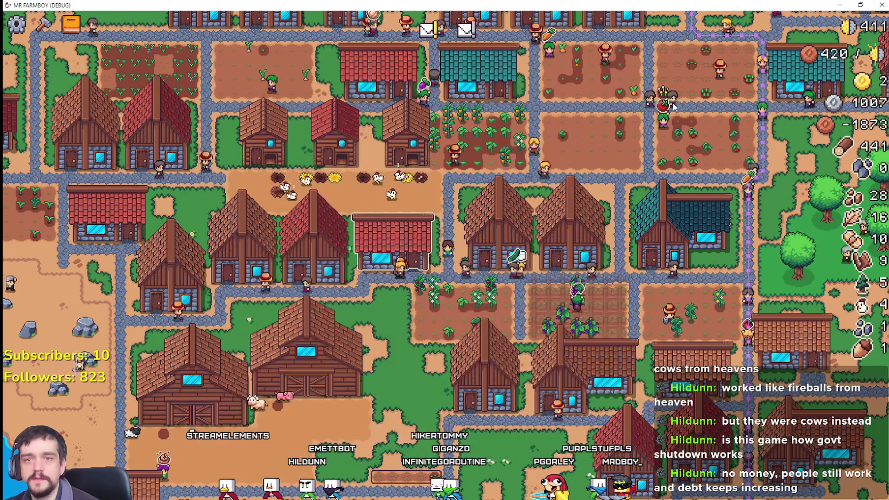
pyautogui.press('a')
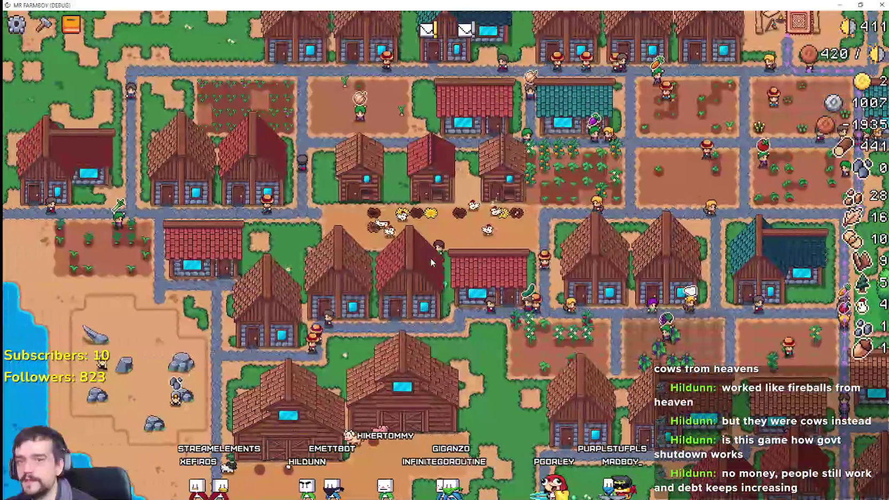
pyautogui.press('a')
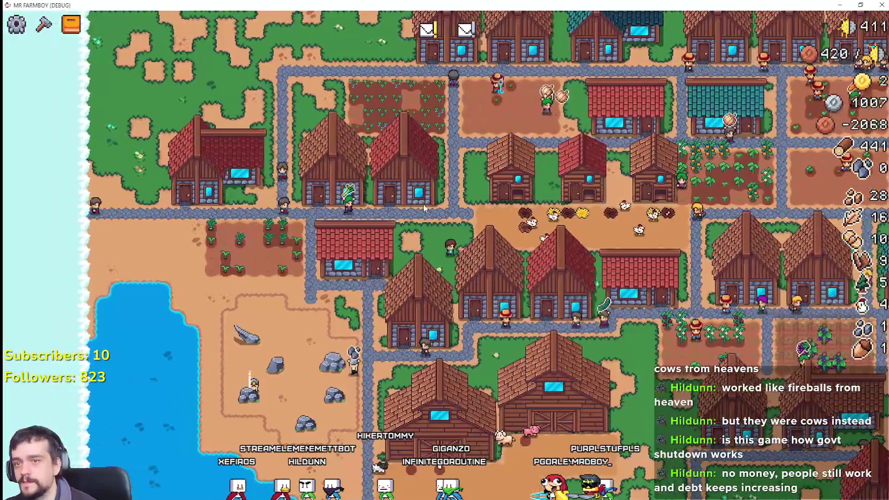
pyautogui.scroll(-3, 417, 221)
pyautogui.scroll(3, 418, 219)
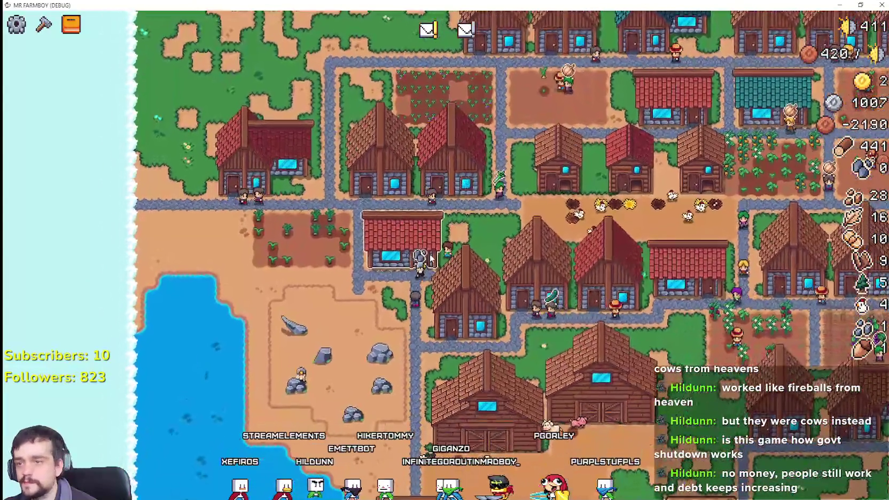
pyautogui.scroll(3, 431, 260)
# Inspect two houses' workers, the barn's animals and the warehouse stock, returning to the farmer
pyautogui.click(431, 258)
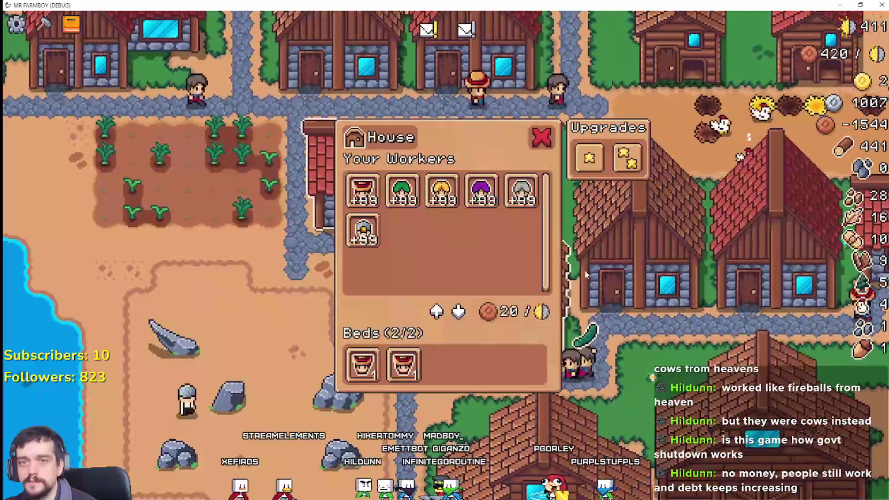
pyautogui.press('Escape')
pyautogui.click(582, 275)
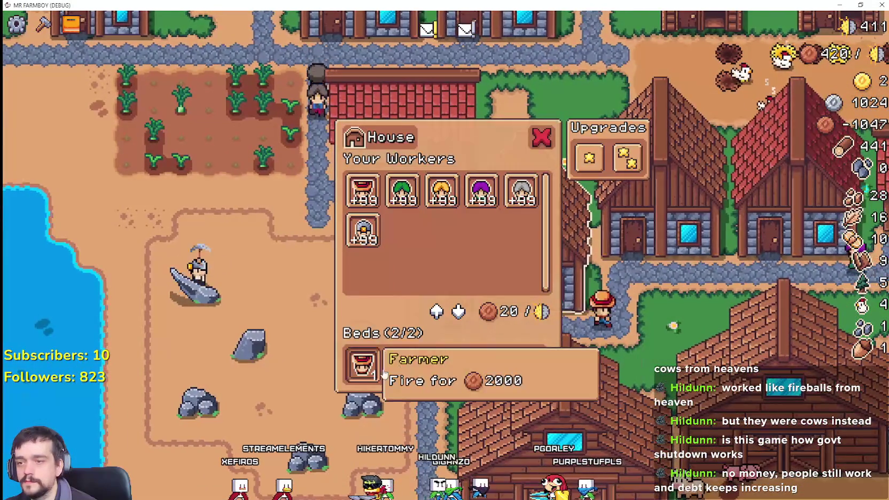
pyautogui.press('Escape')
pyautogui.click(522, 366)
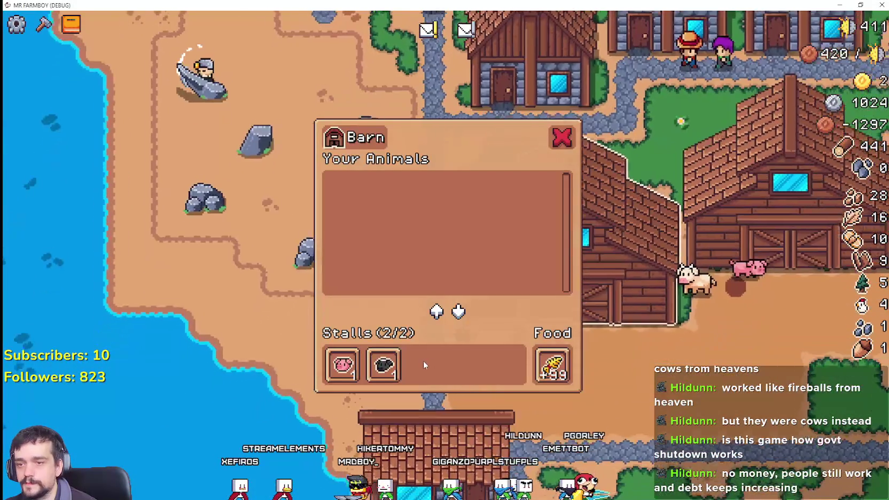
pyautogui.click(431, 427)
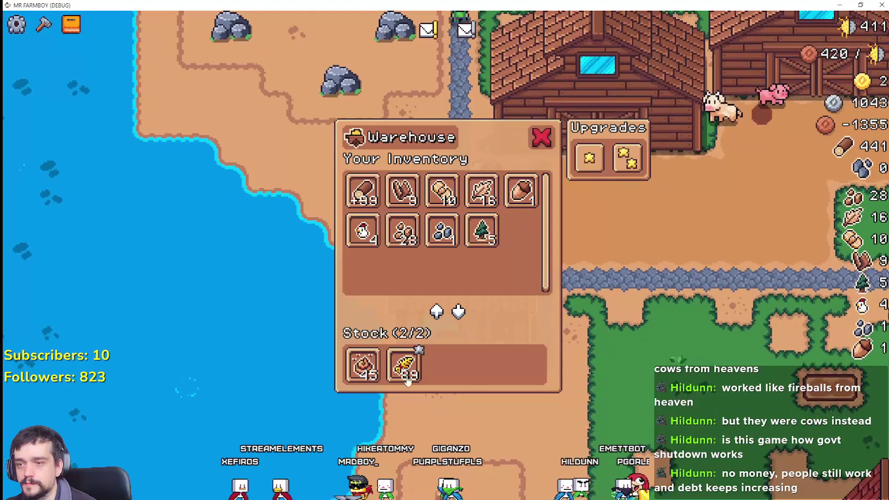
pyautogui.press('Escape')
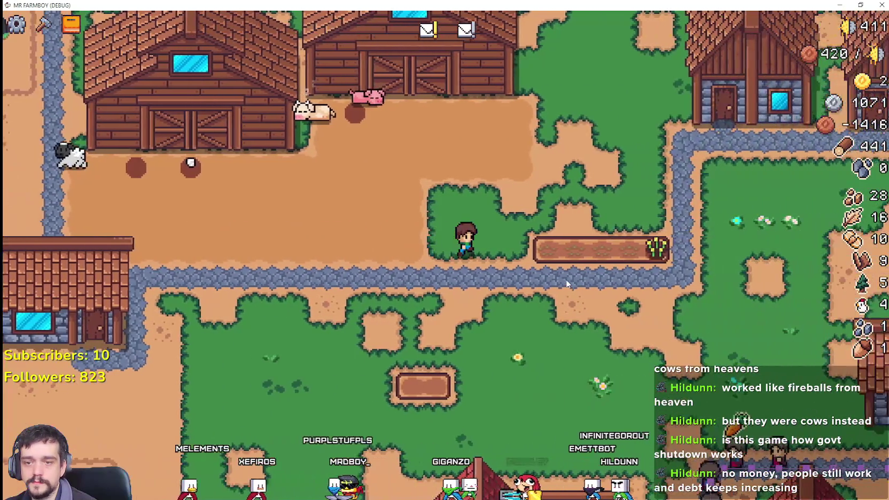
pyautogui.click(732, 102)
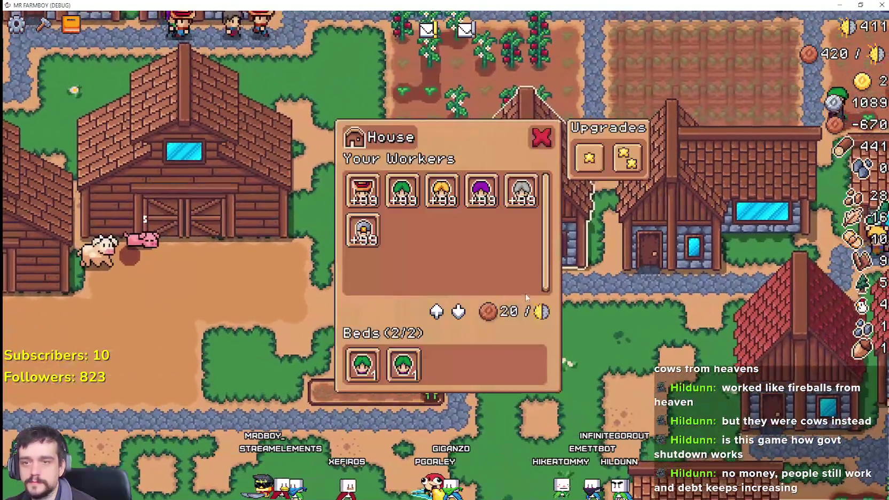
# Check the red-roofed warehouse's stock, then return to the village view
pyautogui.press('Escape')
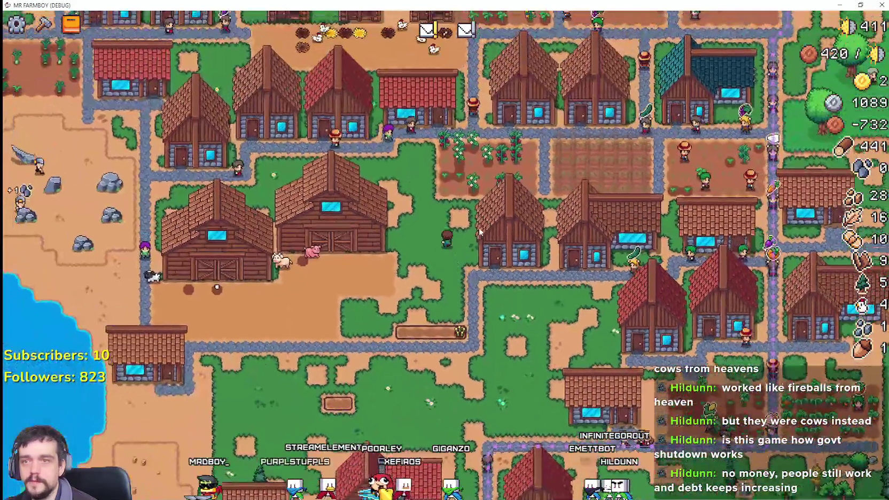
pyautogui.click(418, 99)
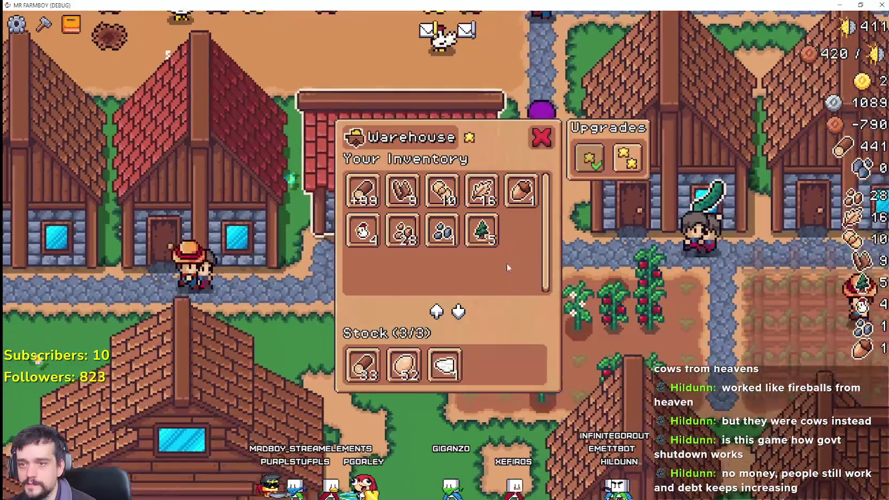
pyautogui.click(344, 205)
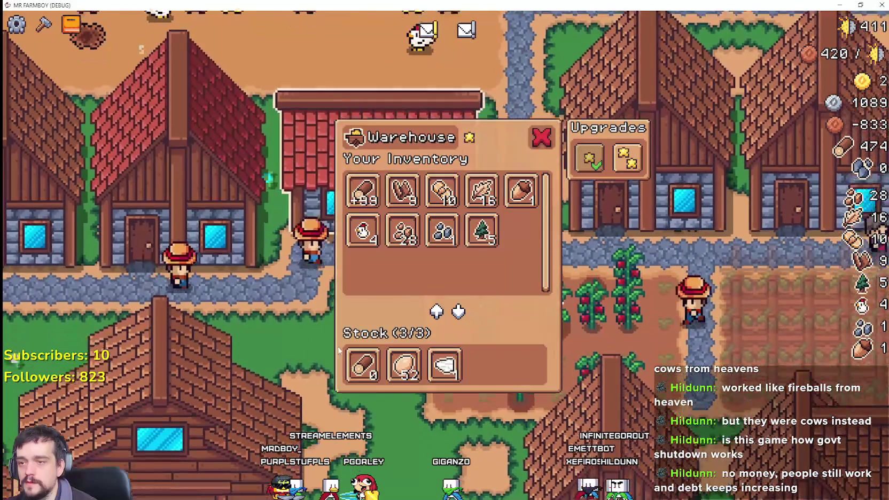
pyautogui.press('Escape')
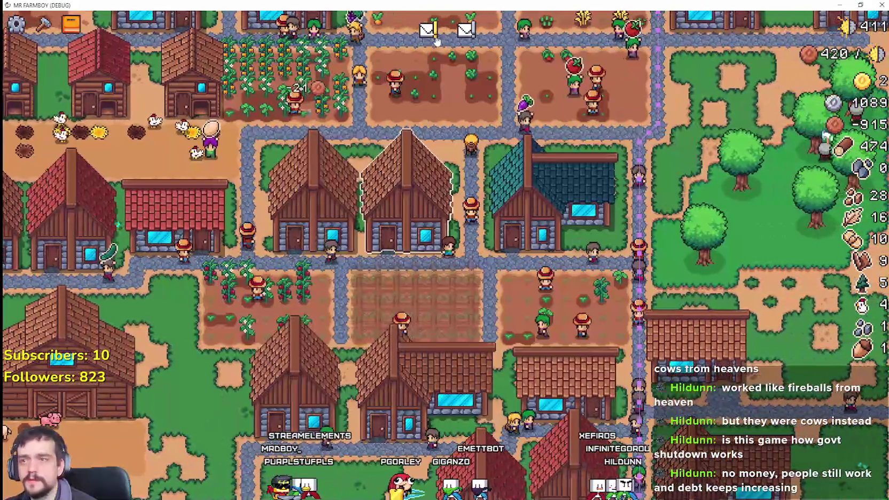
# Review the King's Request and the Lord's Task, then close them
pyautogui.click(436, 41)
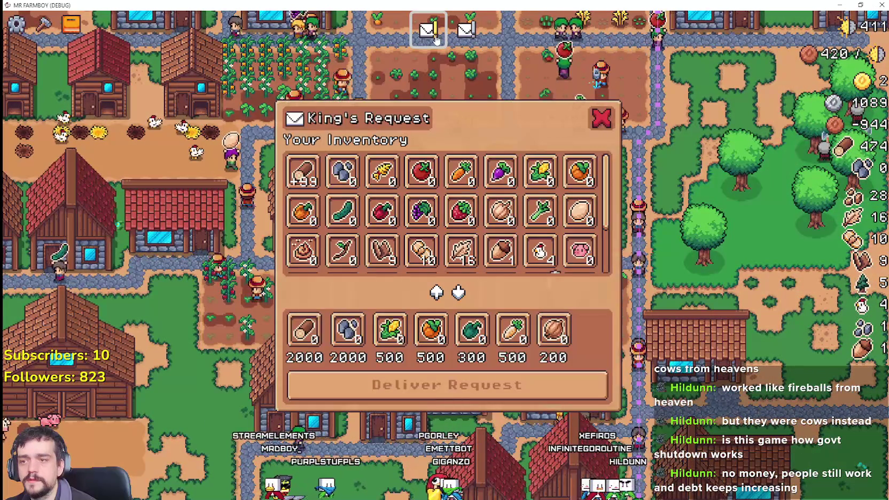
pyautogui.press('Escape')
pyautogui.click(466, 68)
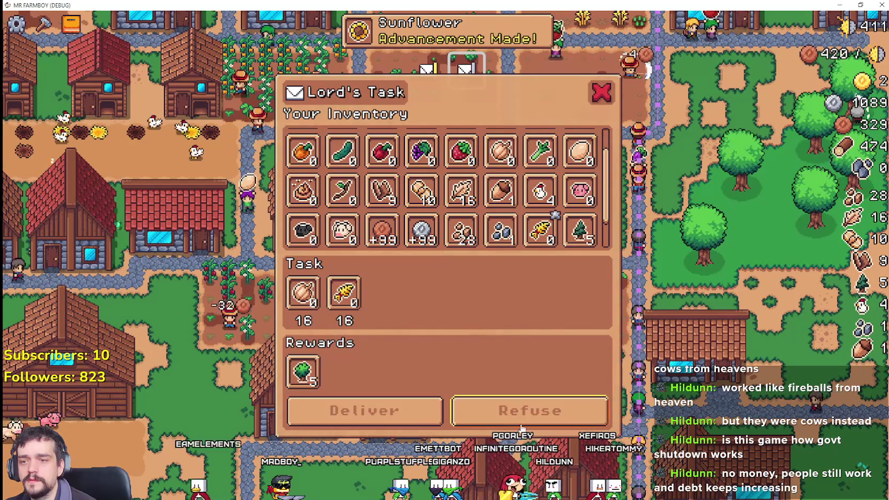
pyautogui.click(608, 81)
pyautogui.click(428, 69)
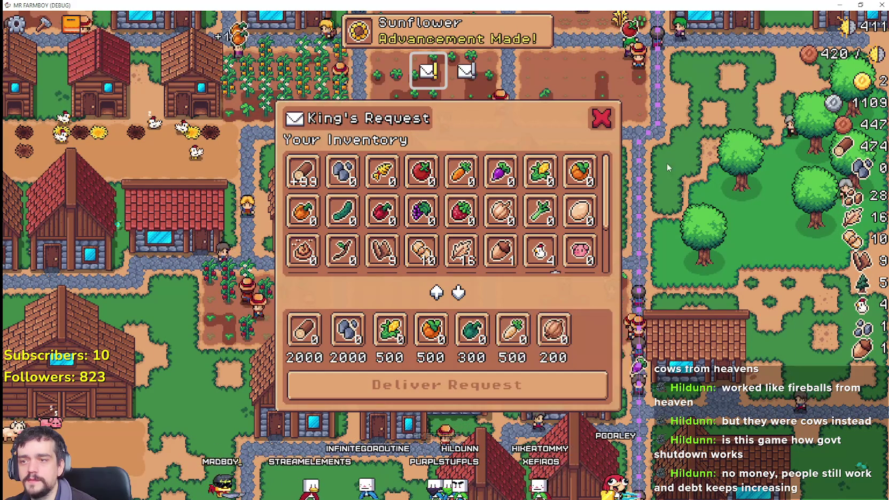
pyautogui.click(611, 129)
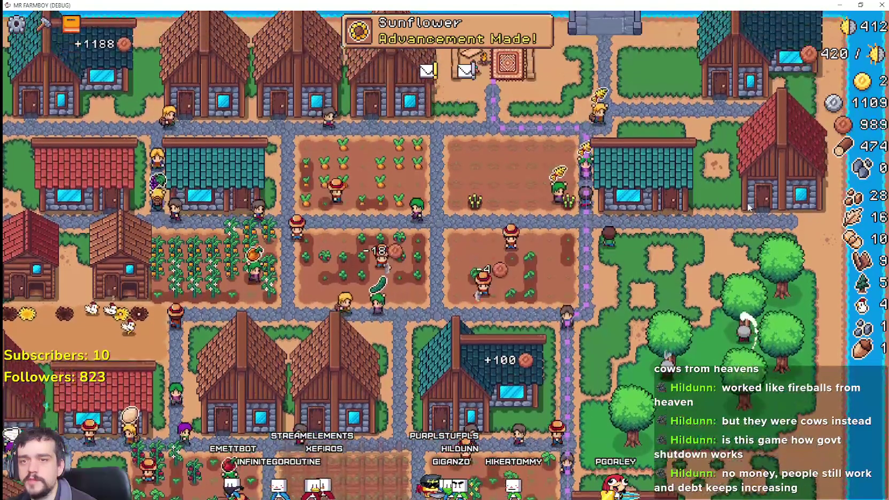
pyautogui.press('Escape')
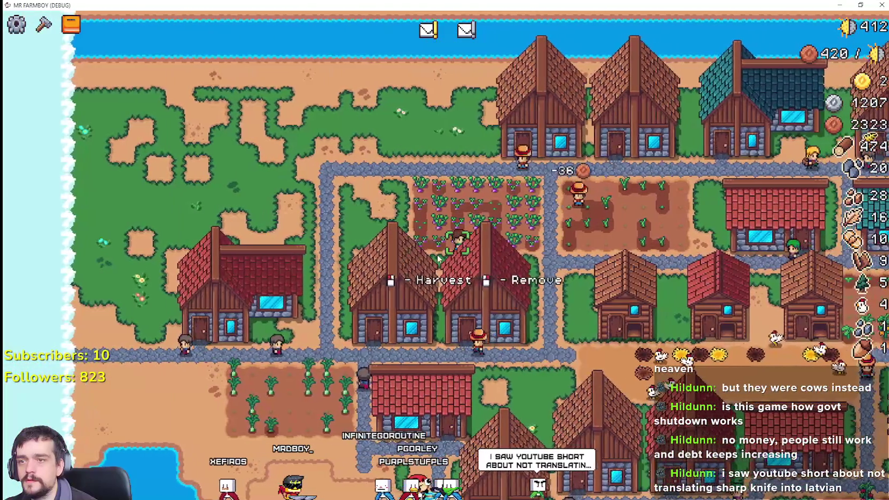
# Build a new house at the end of the top row, then open a house's workers panel
pyautogui.press('c')
pyautogui.scroll(-3, 75, 320)
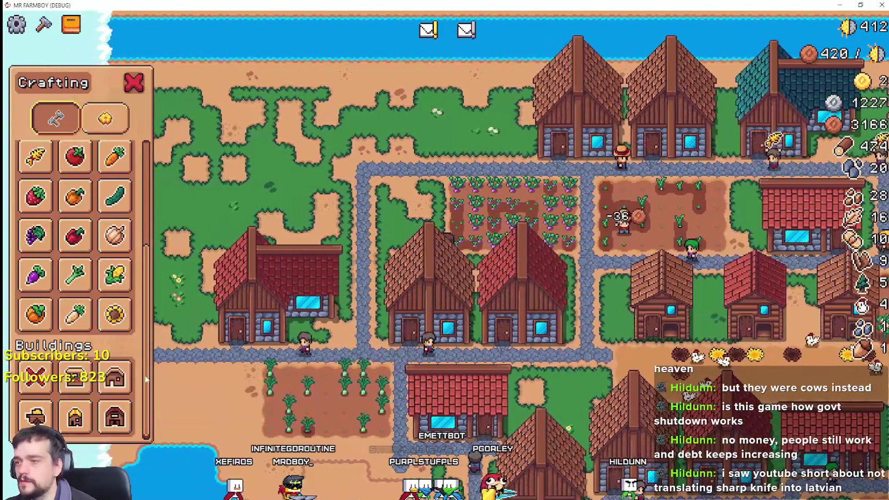
pyautogui.click(114, 378)
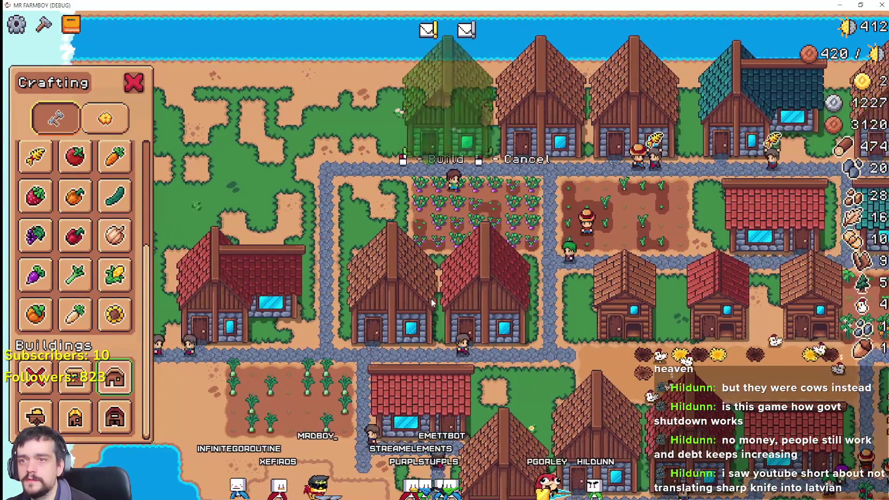
pyautogui.click(422, 297)
pyautogui.press('a')
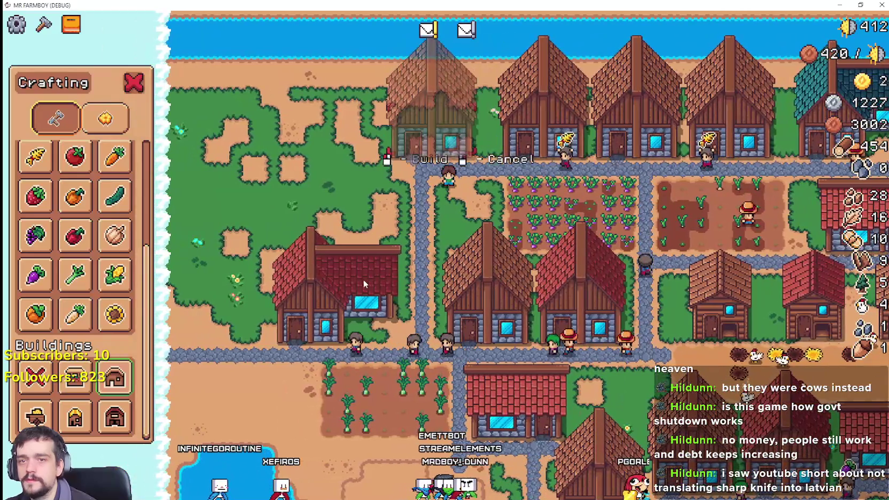
pyautogui.rightClick(364, 283)
pyautogui.press('d')
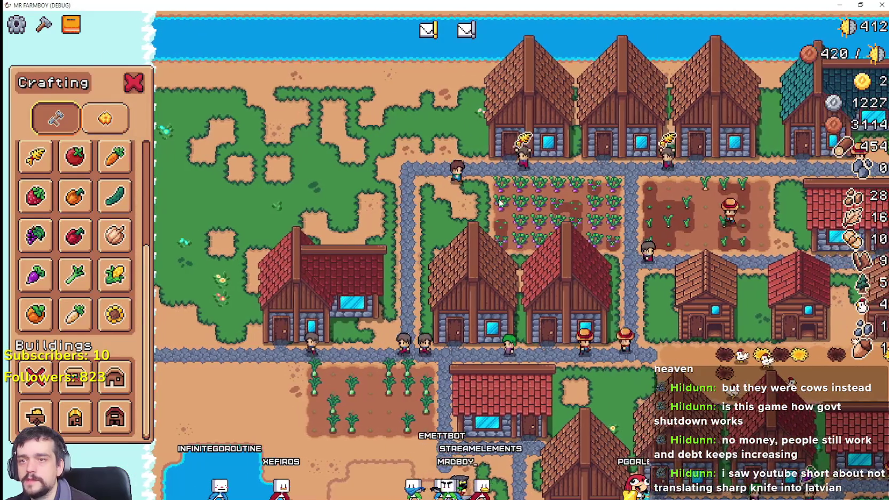
pyautogui.press('Escape')
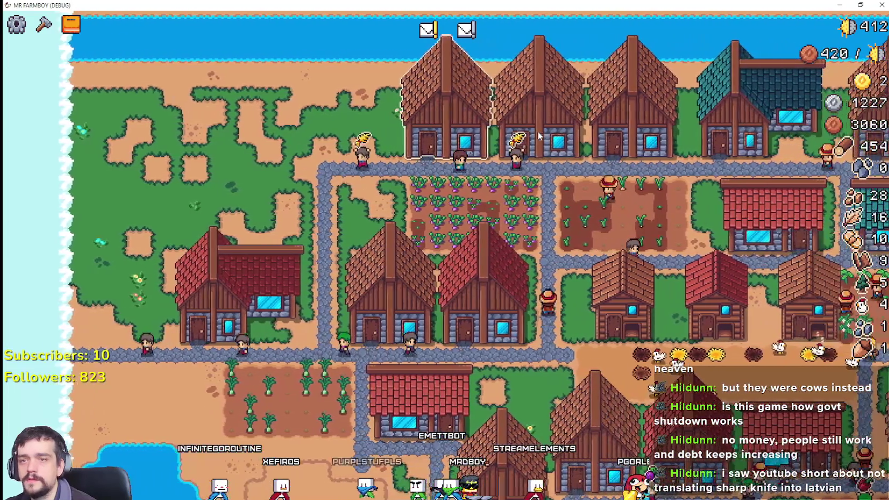
pyautogui.click(538, 137)
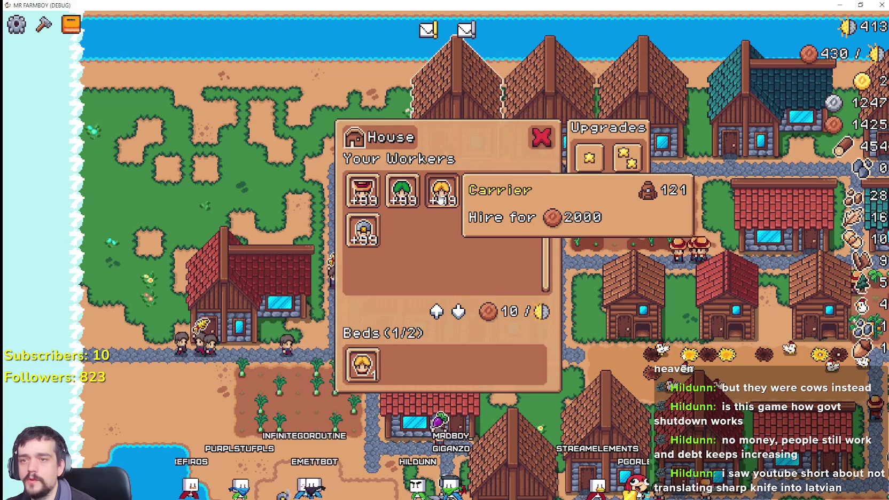
# Inspect the chicken coop, another house's workers and a warehouse's inventory
pyautogui.press('Escape')
pyautogui.press('d')
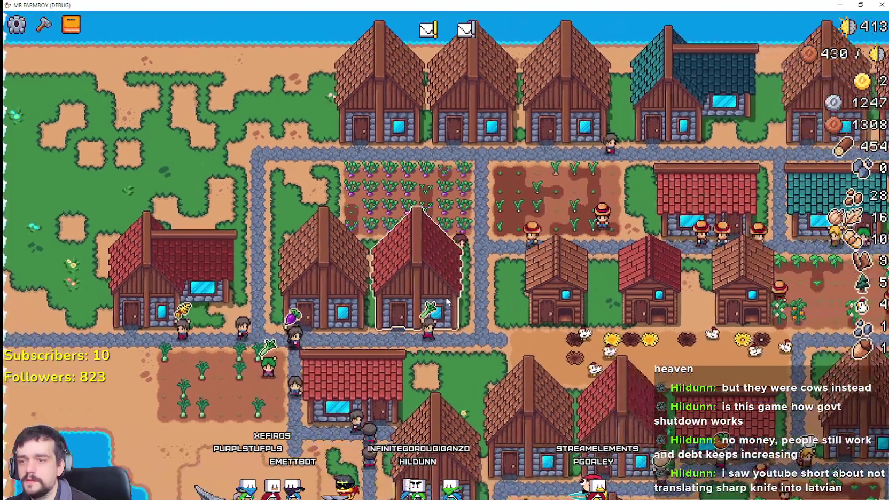
pyautogui.click(447, 302)
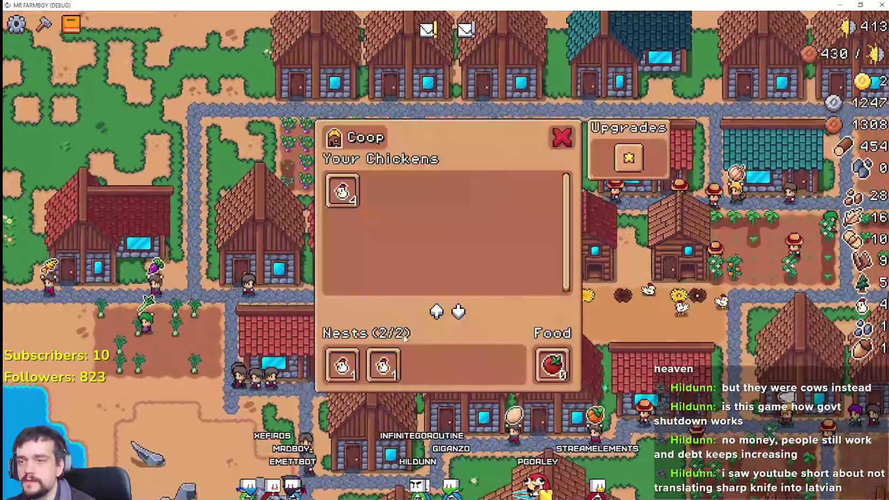
pyautogui.press('Escape')
pyautogui.click(361, 235)
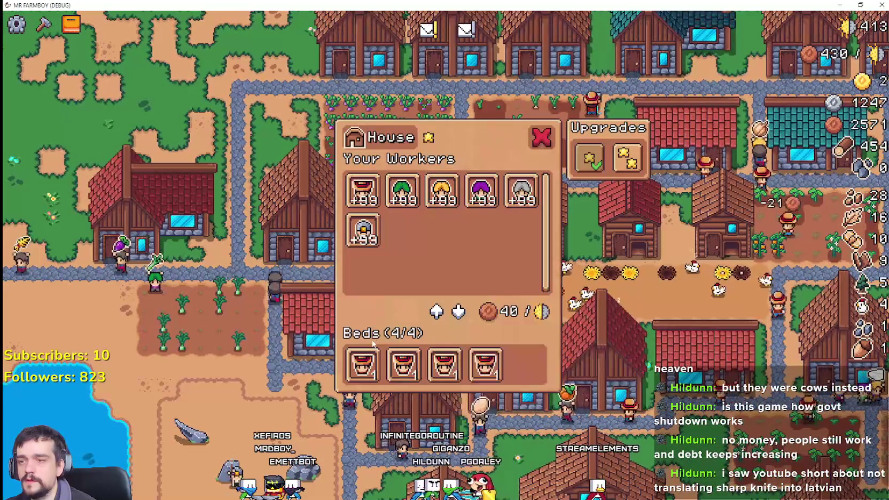
pyautogui.press('Escape')
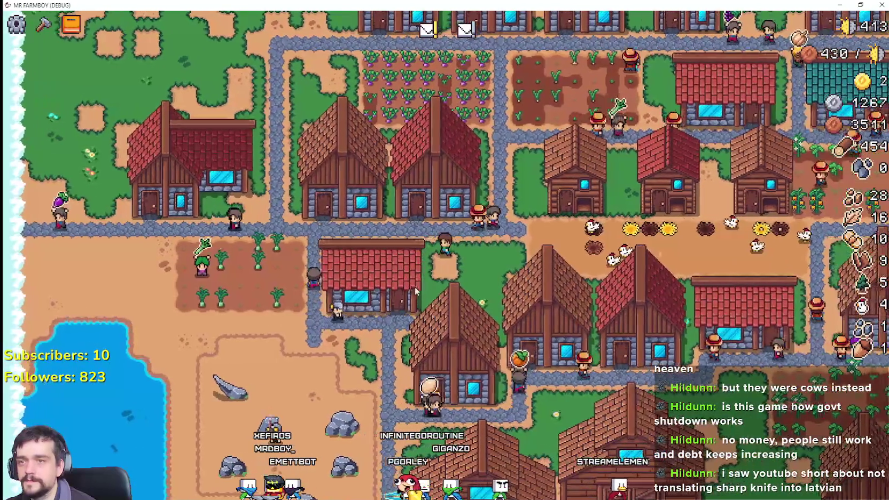
pyautogui.click(415, 287)
pyautogui.press('Escape')
pyautogui.click(451, 342)
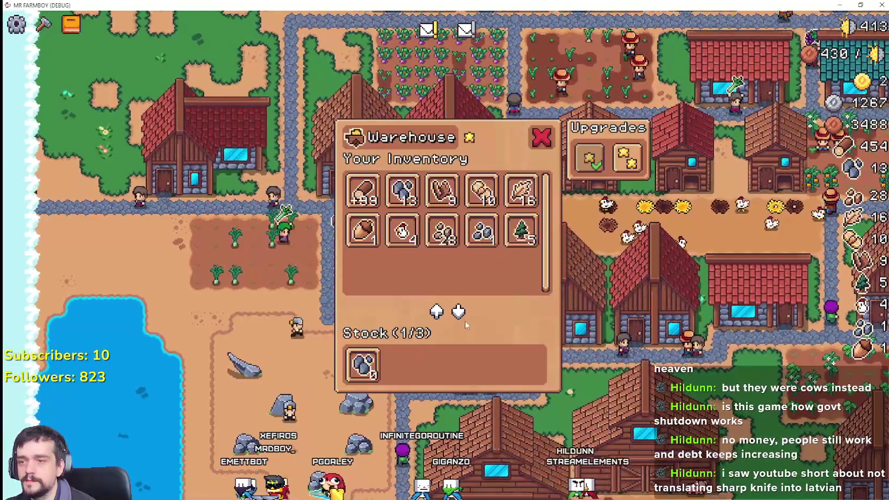
pyautogui.press('Escape')
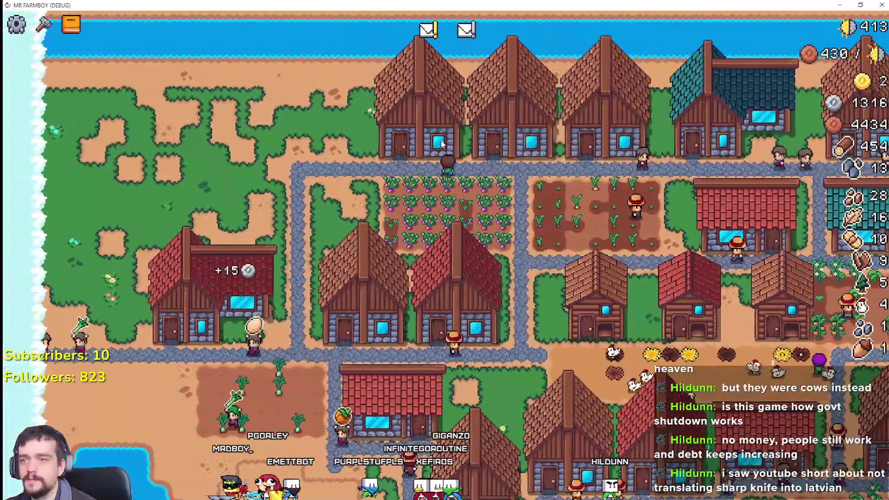
# Check more houses' workers and bed upgrade cost, plus the teal and stone warehouses' stock
pyautogui.click(441, 143)
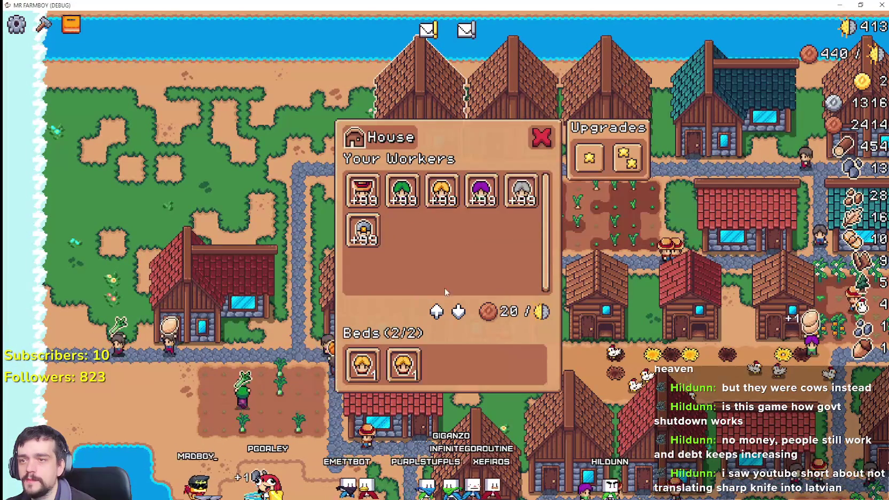
pyautogui.press('Escape')
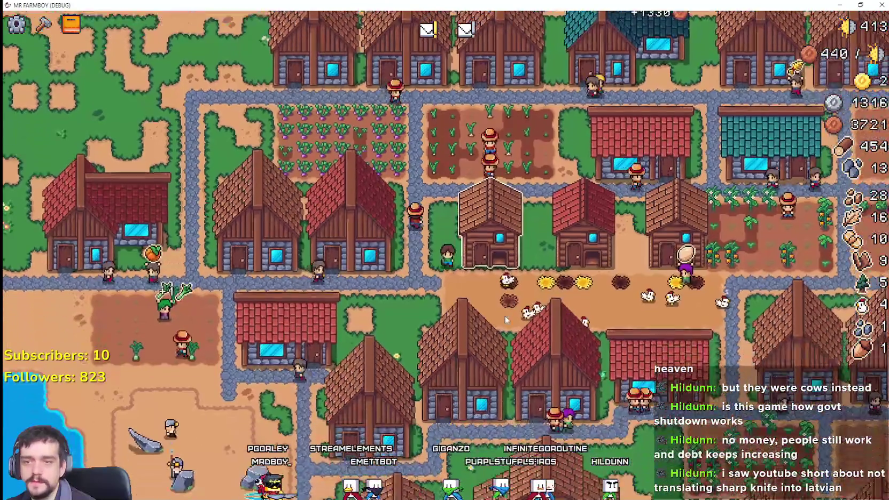
pyautogui.click(550, 289)
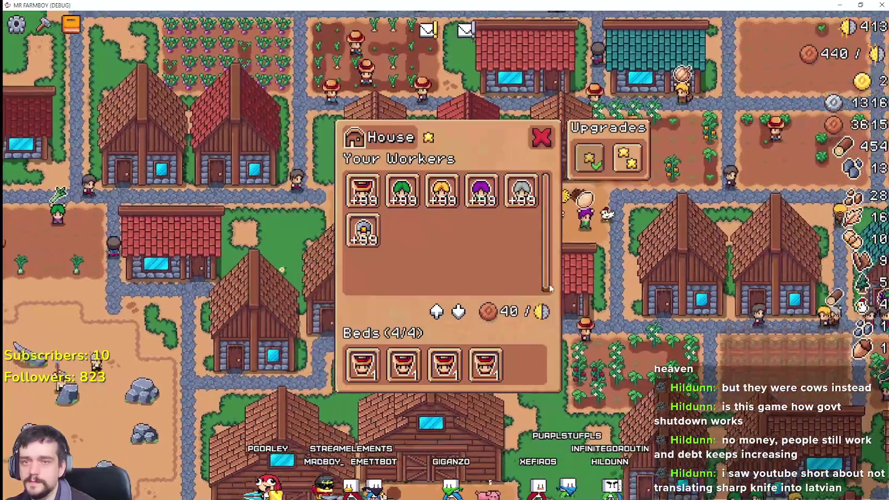
pyautogui.click(507, 294)
pyautogui.press('Escape')
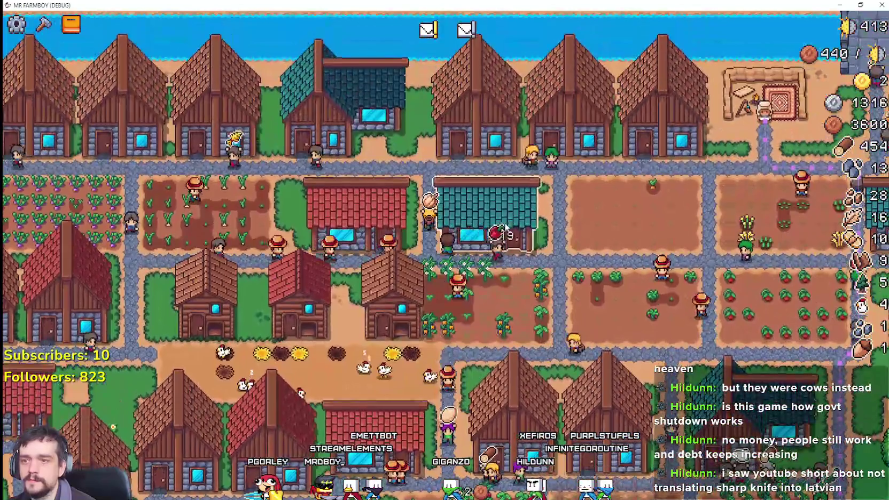
pyautogui.click(506, 227)
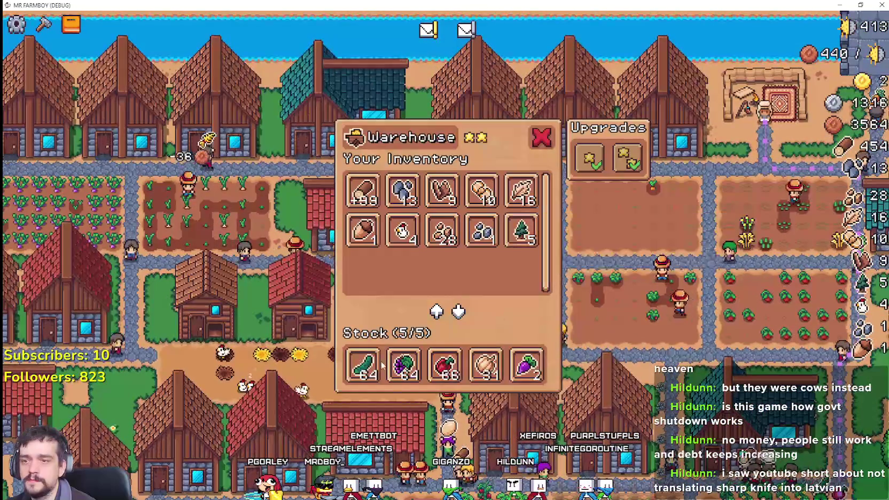
pyautogui.press('Escape')
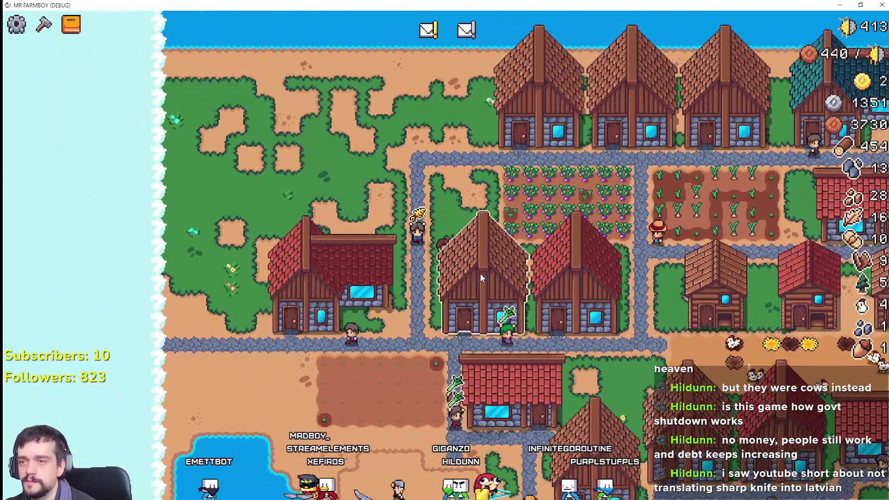
pyautogui.click(480, 273)
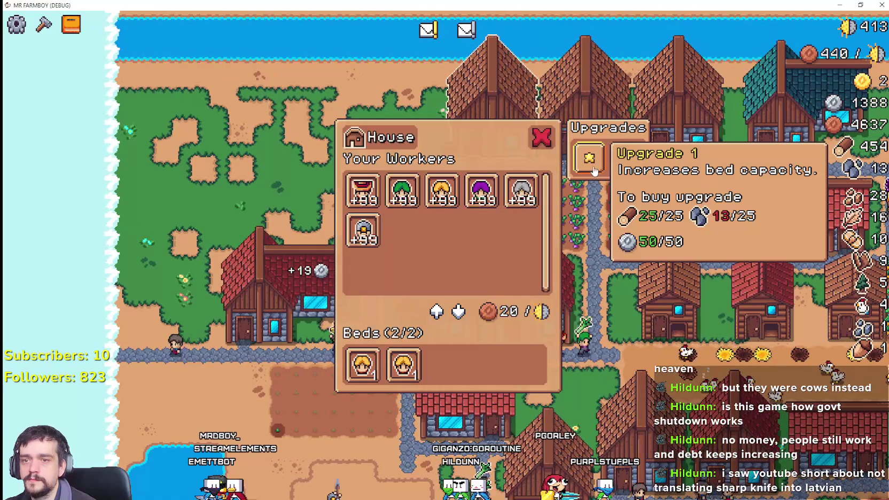
pyautogui.press('Escape')
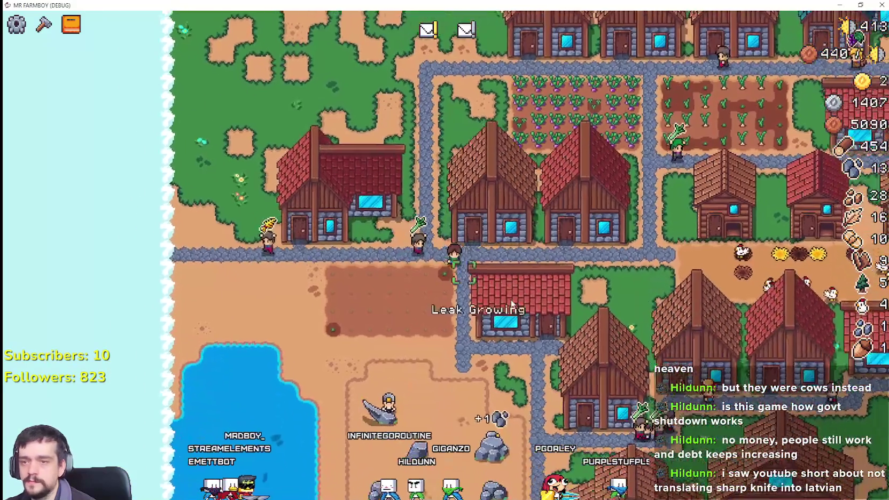
pyautogui.click(512, 304)
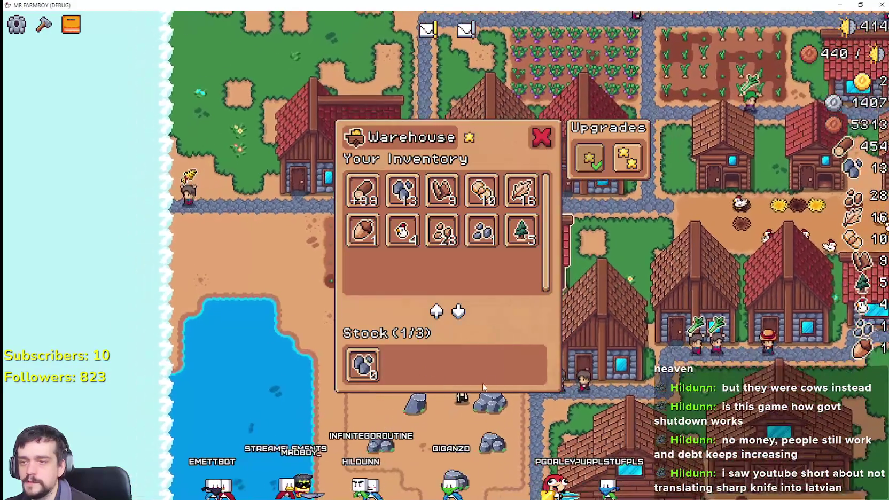
pyautogui.press('Escape')
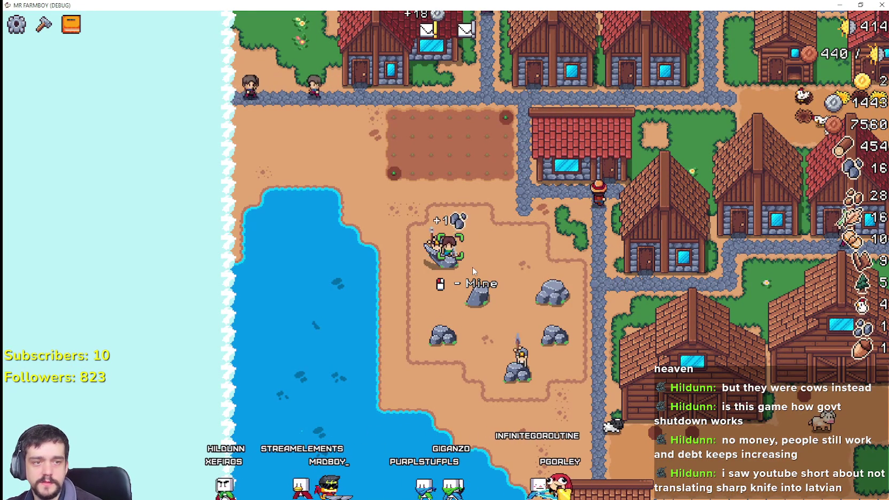
# Mine the rocks beside the lake, zooming the view in and out around them
pyautogui.scroll(2, 474, 289)
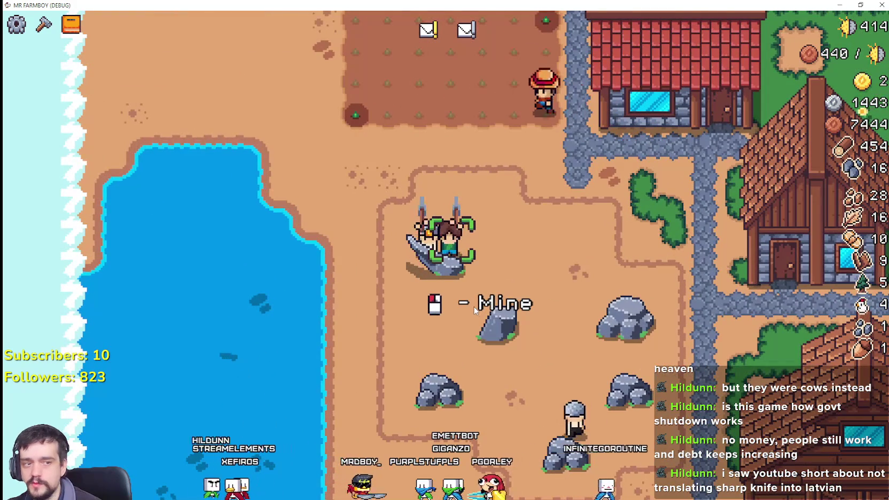
pyautogui.scroll(-2, 479, 273)
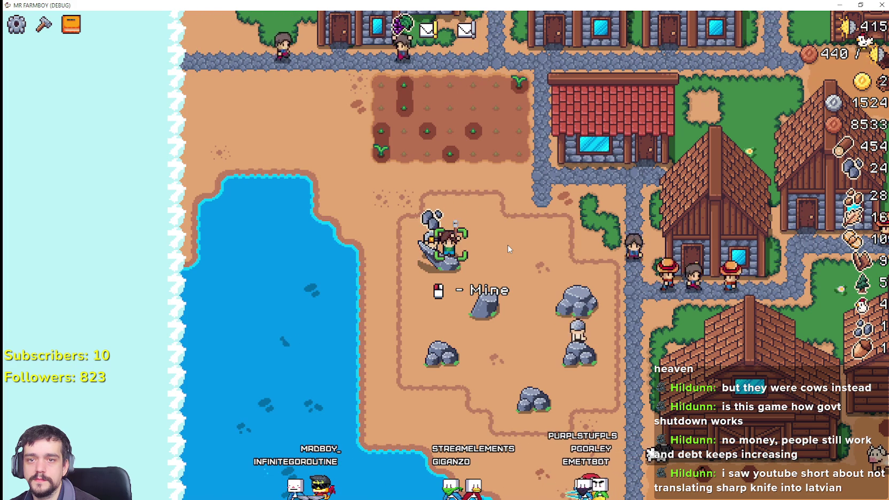
pyautogui.scroll(-5, 508, 245)
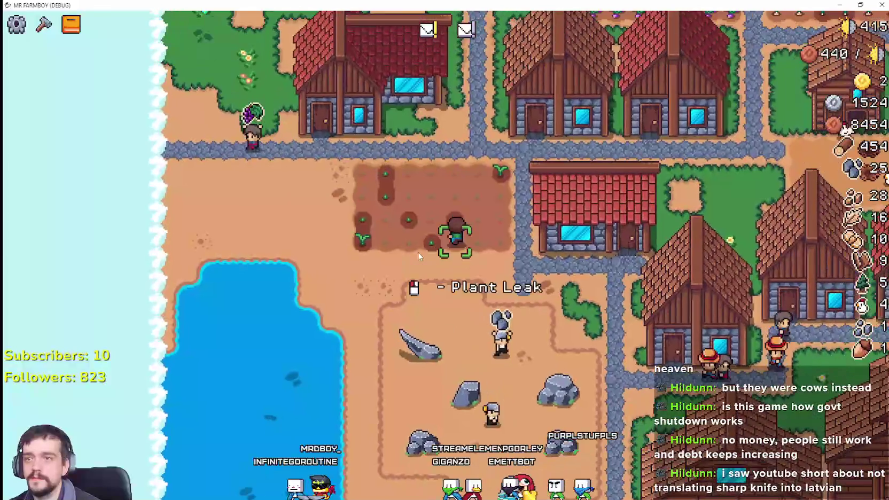
pyautogui.scroll(5, 417, 254)
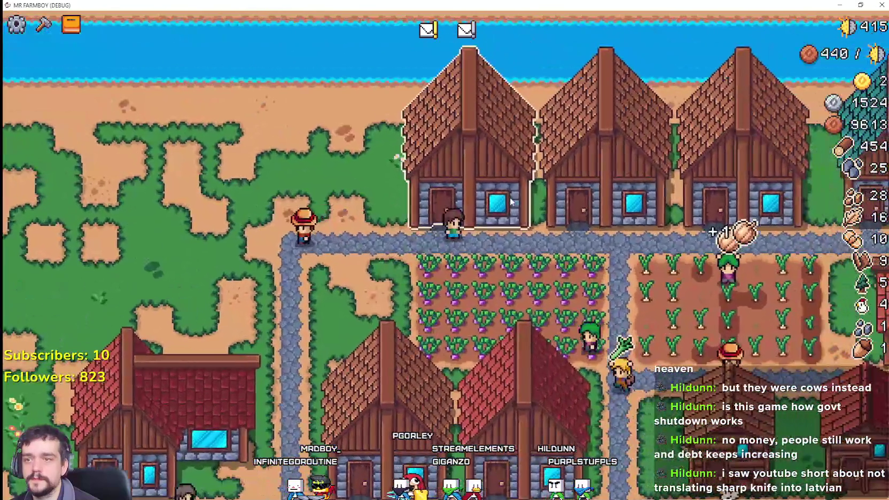
pyautogui.click(511, 201)
pyautogui.moveTo(590, 170)
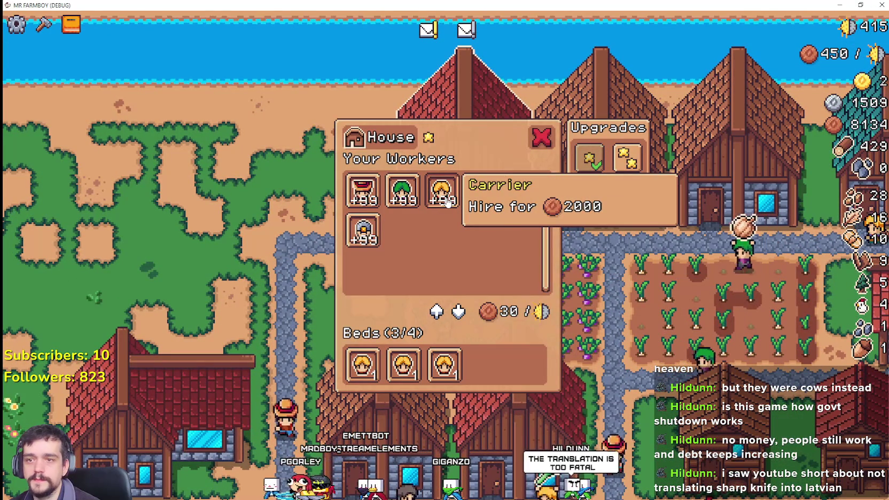
pyautogui.moveTo(449, 192)
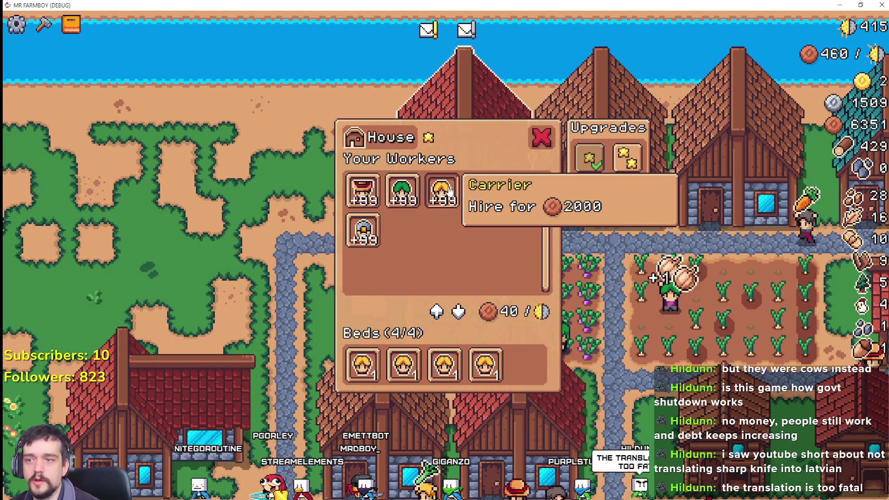
pyautogui.click(450, 191)
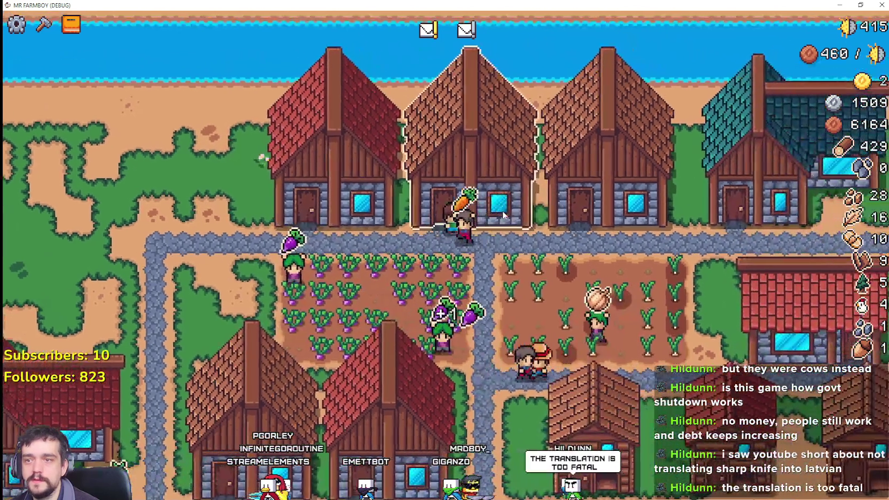
pyautogui.click(502, 211)
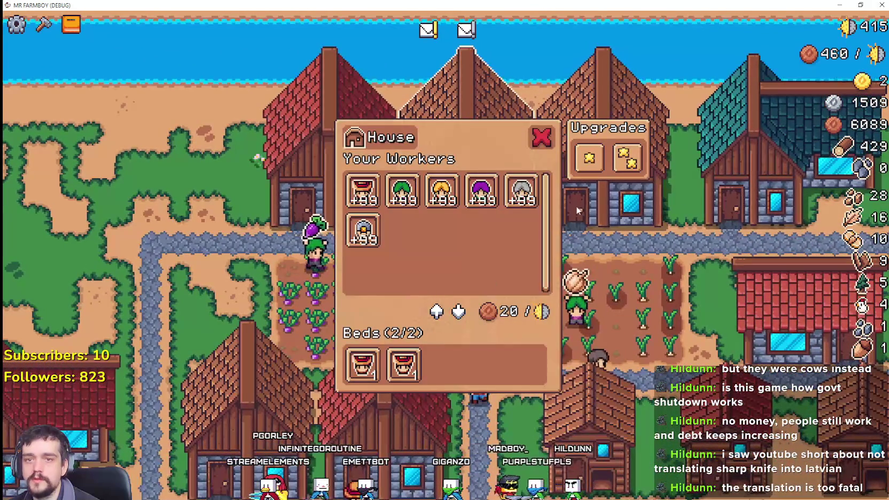
pyautogui.press('Escape')
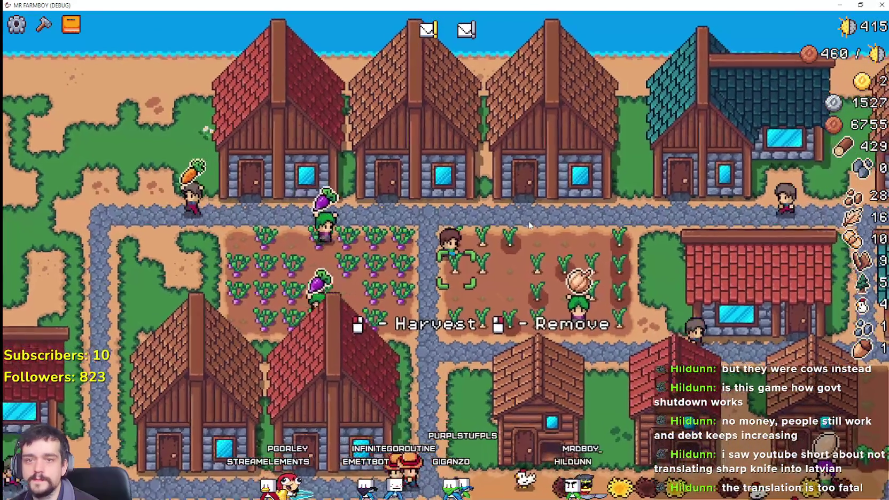
pyautogui.scroll(-3, 498, 177)
pyautogui.scroll(3, 498, 178)
pyautogui.click(498, 178)
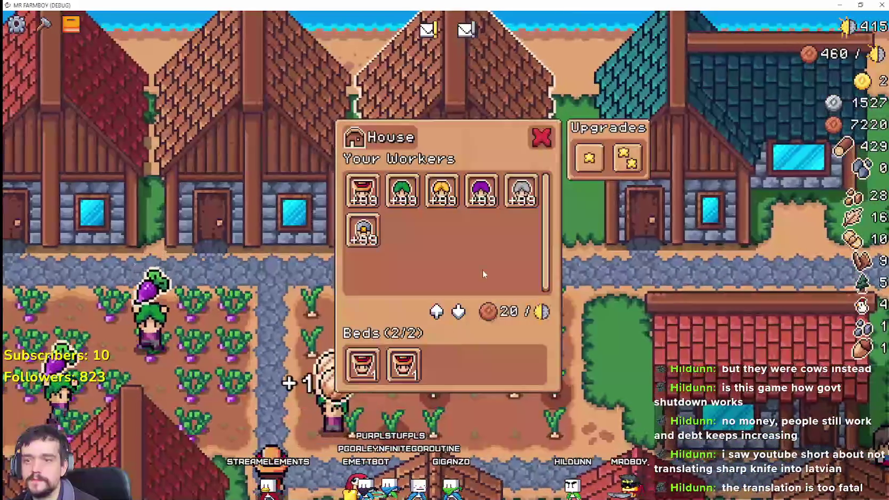
pyautogui.press('Escape')
pyautogui.press('s')
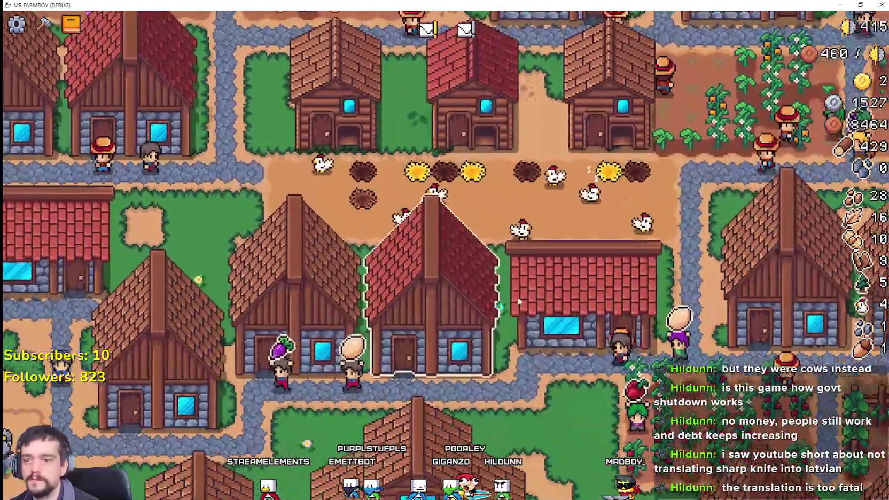
pyautogui.click(518, 301)
pyautogui.press('d')
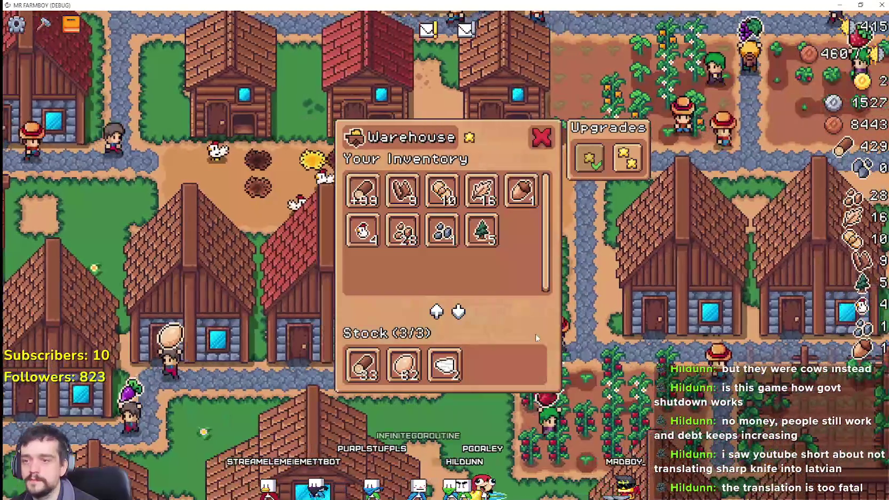
pyautogui.press('Escape')
pyautogui.click(559, 253)
pyautogui.press('Escape')
pyautogui.press('s')
pyautogui.scroll(-3, 557, 304)
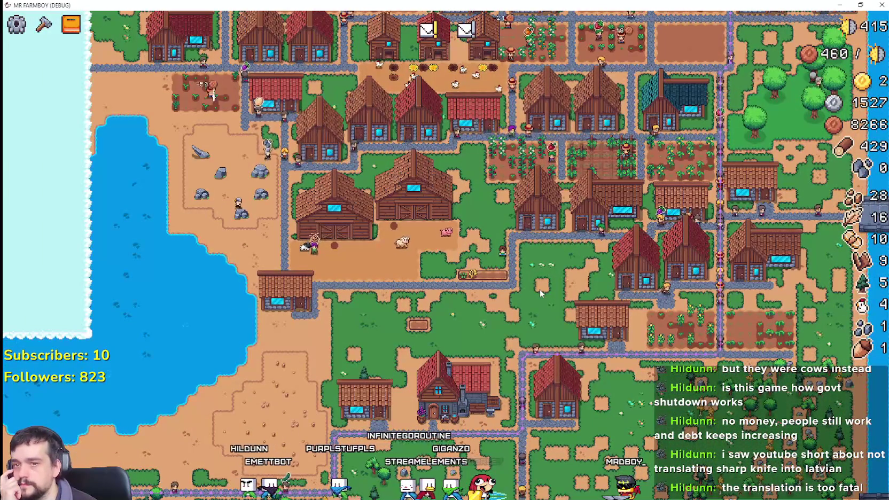
pyautogui.scroll(3, 539, 289)
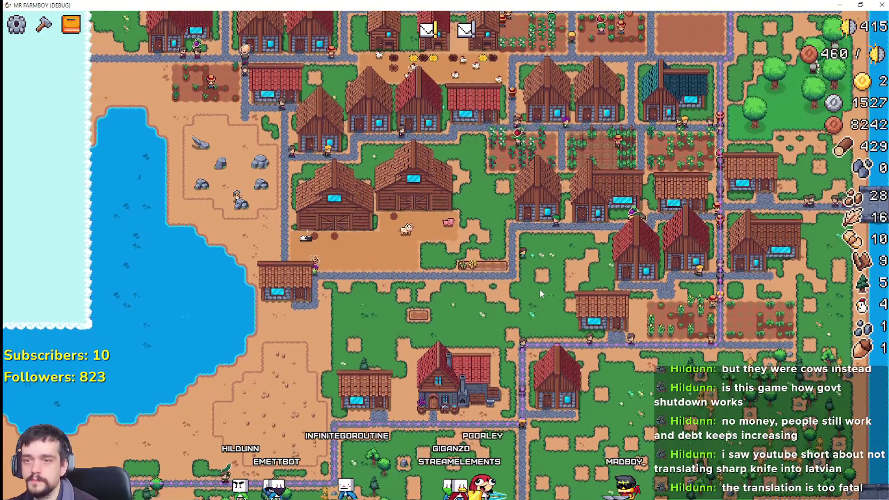
pyautogui.press('d')
pyautogui.press('s')
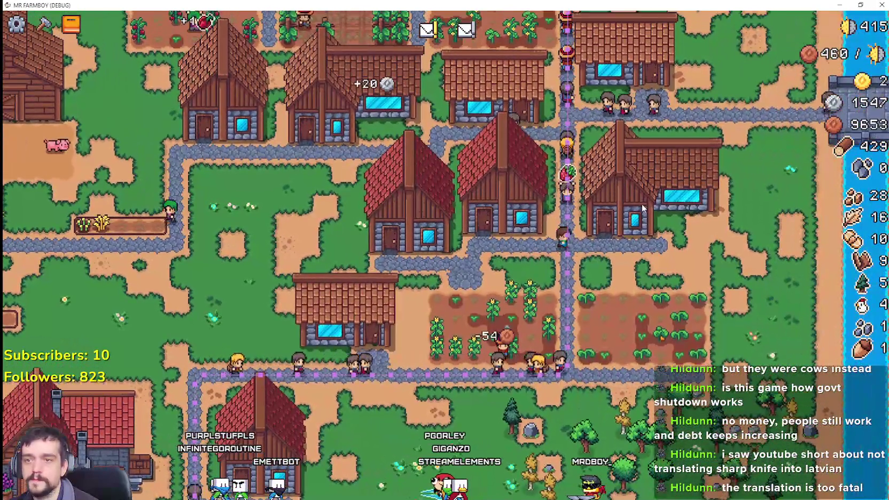
pyautogui.click(635, 208)
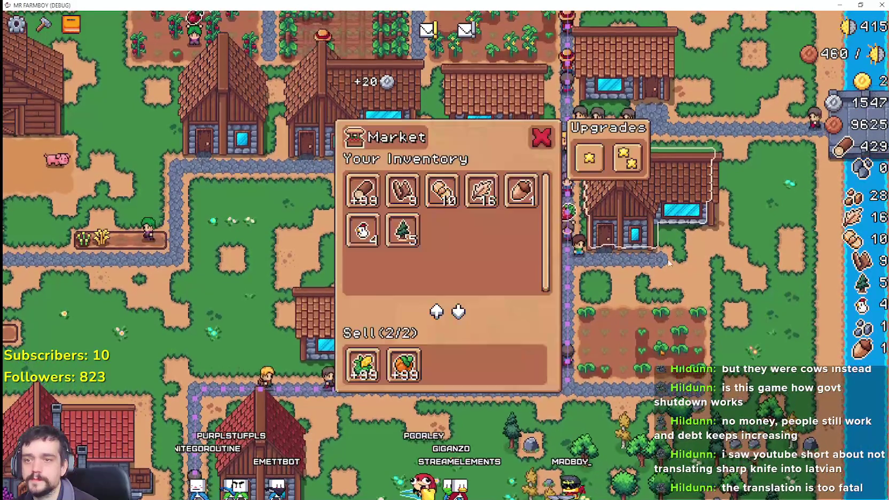
pyautogui.click(596, 316)
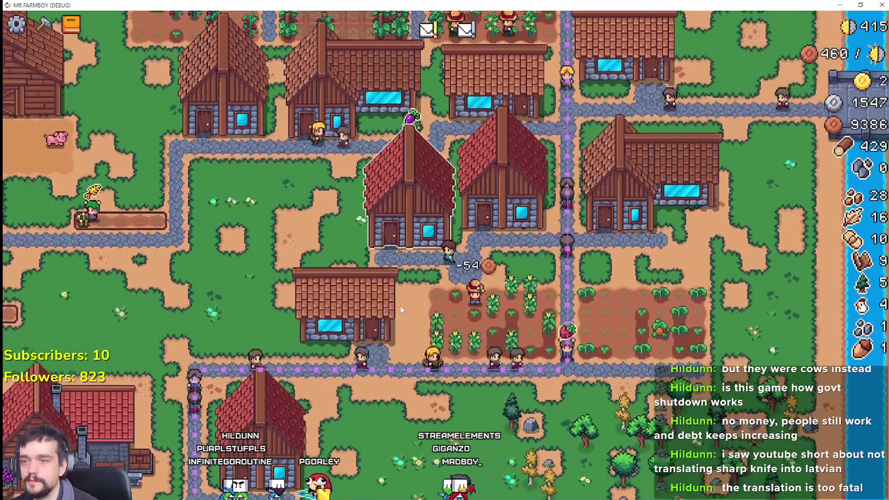
# Pan west through town and check the warehouse's inventory and stock
pyautogui.press('a')
pyautogui.click(405, 256)
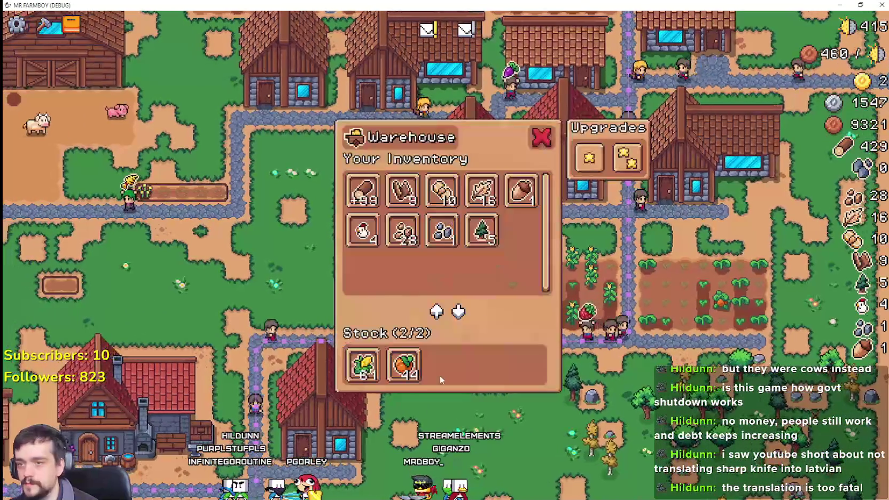
pyautogui.press('Escape')
pyautogui.press('a')
pyautogui.press('w')
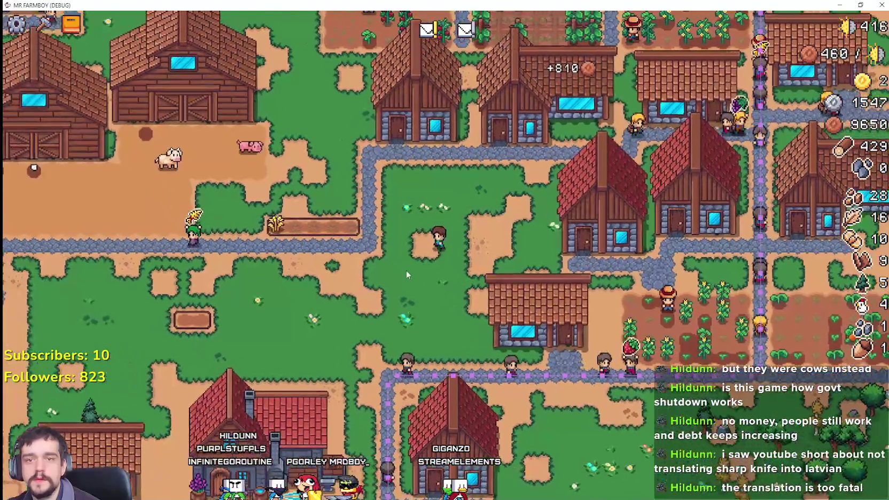
pyautogui.press('w')
pyautogui.press('a')
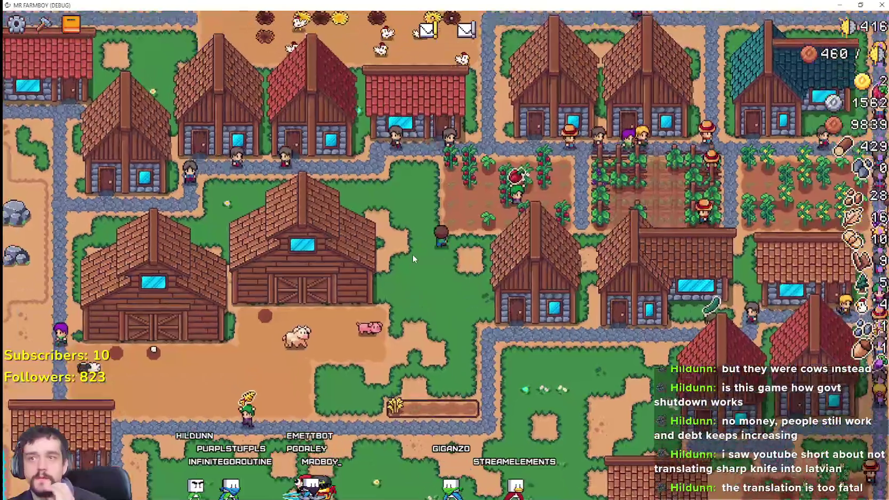
# Pan up-left toward the lake's rock field and check the warehouse's Stone stock
pyautogui.press('a')
pyautogui.press('w')
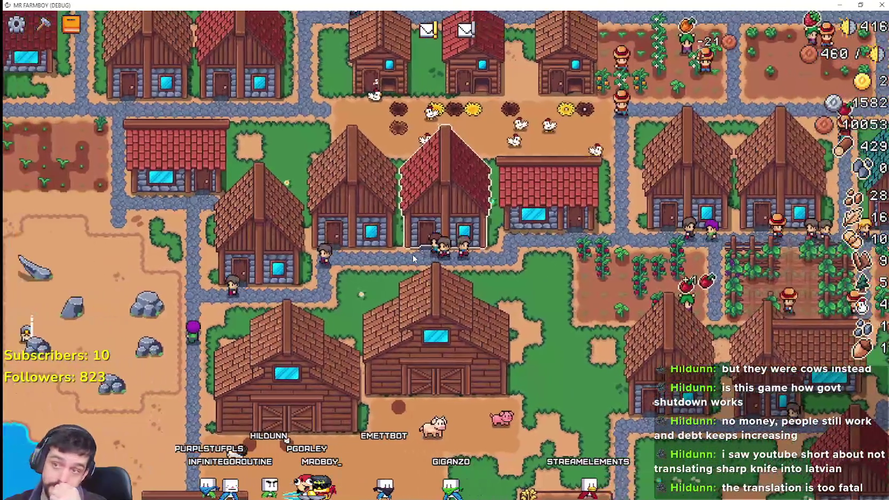
pyautogui.press('a')
pyautogui.press('s')
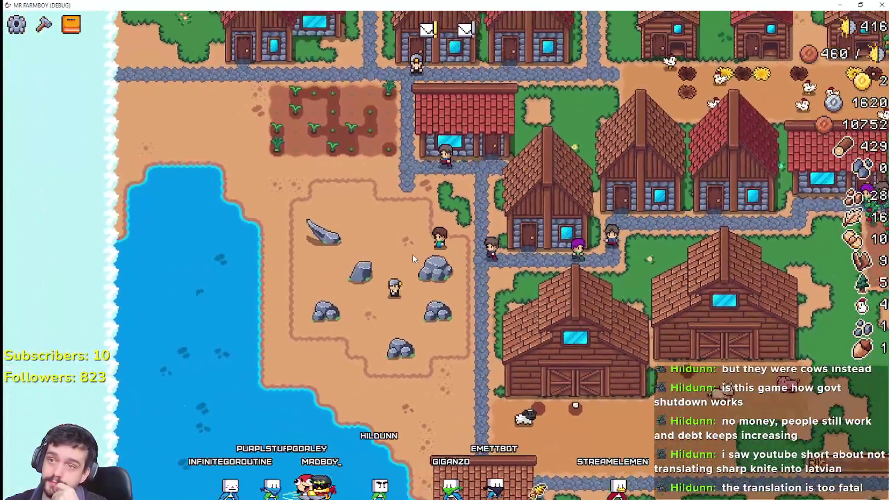
pyautogui.press('w')
pyautogui.press('a')
pyautogui.click(413, 255)
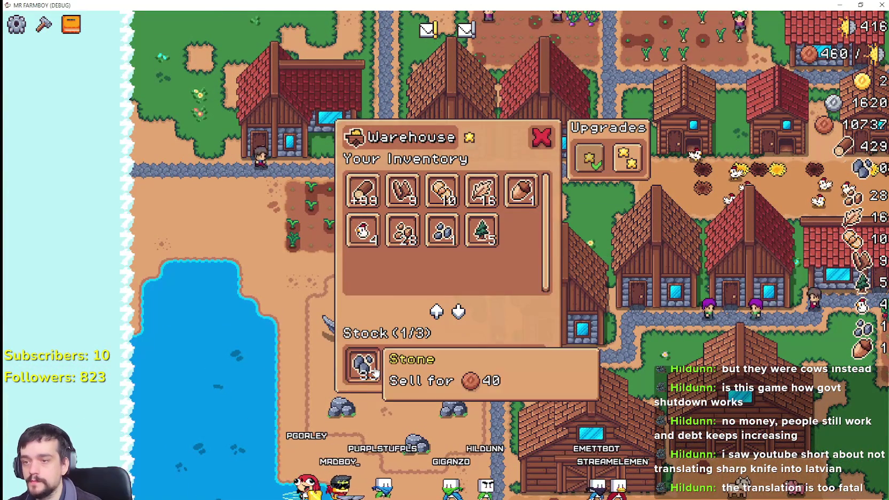
pyautogui.press('s')
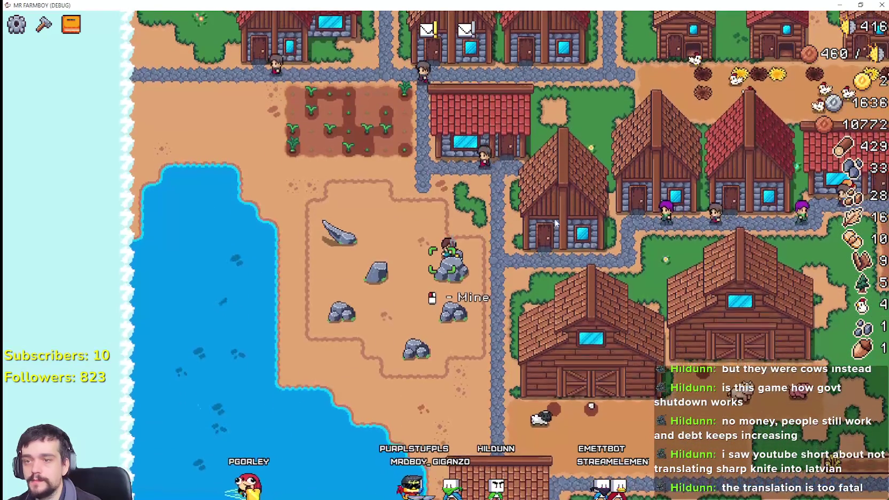
# Buy the bed upgrade for a nearby house and hire workers to fill 4/4 beds
pyautogui.press('d')
pyautogui.click(520, 219)
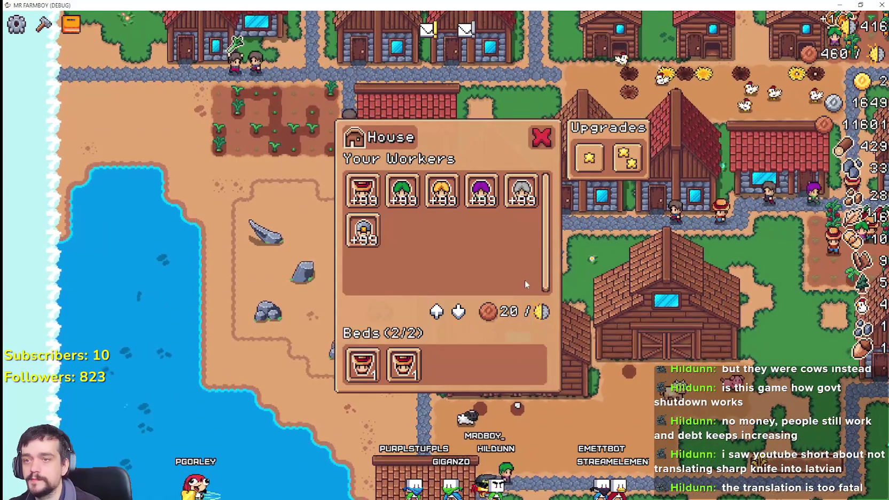
pyautogui.press('w')
pyautogui.press('a')
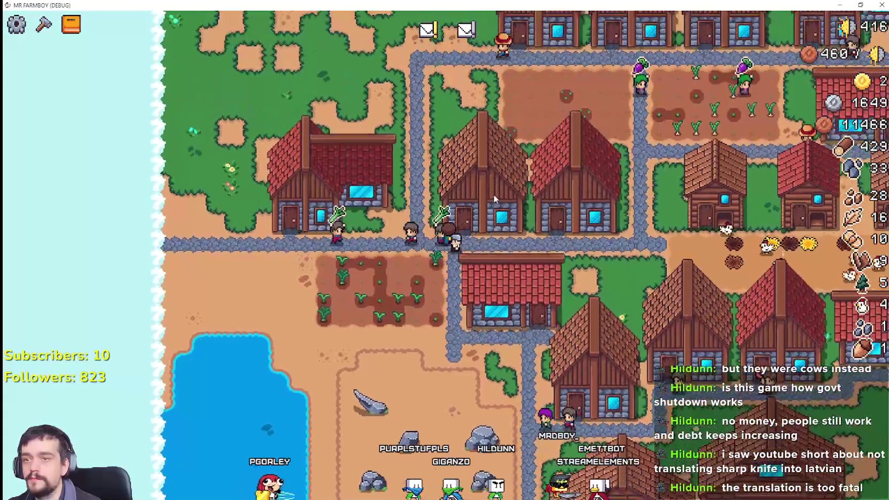
pyautogui.click(494, 191)
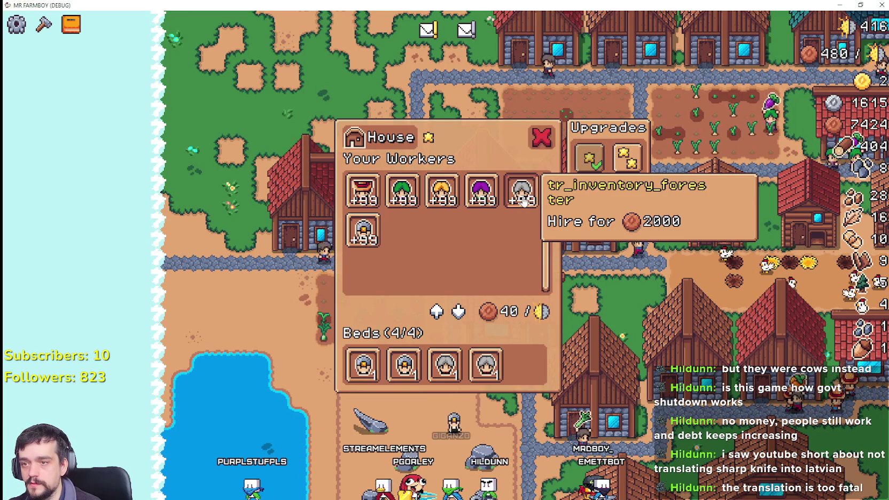
pyautogui.click(542, 138)
# Check another house's workers, then pan back to the lakeside rock field
pyautogui.press('w')
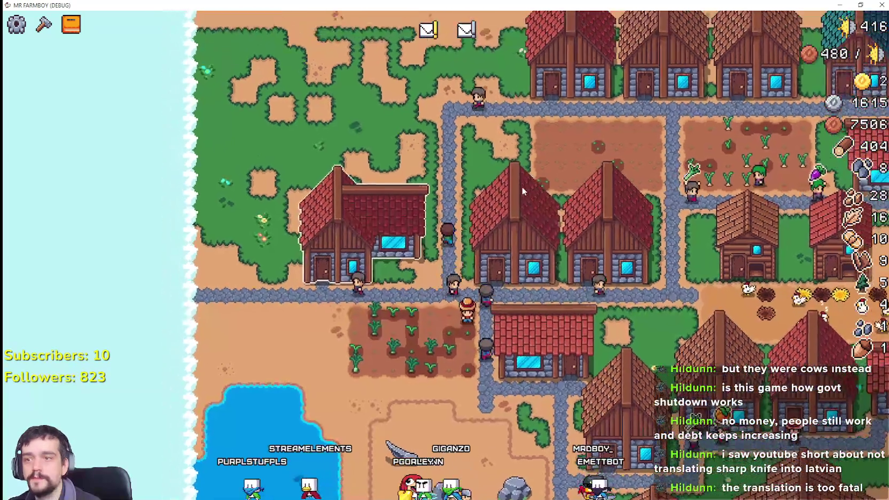
pyautogui.press('d')
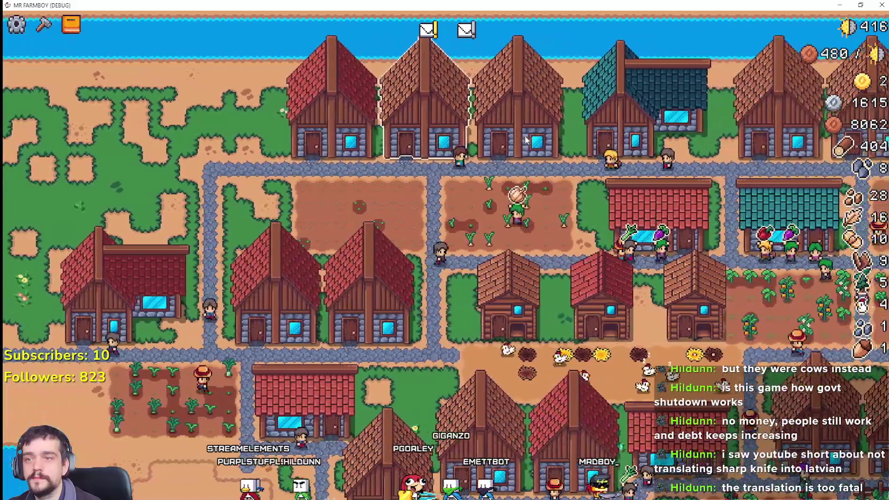
pyautogui.click(521, 141)
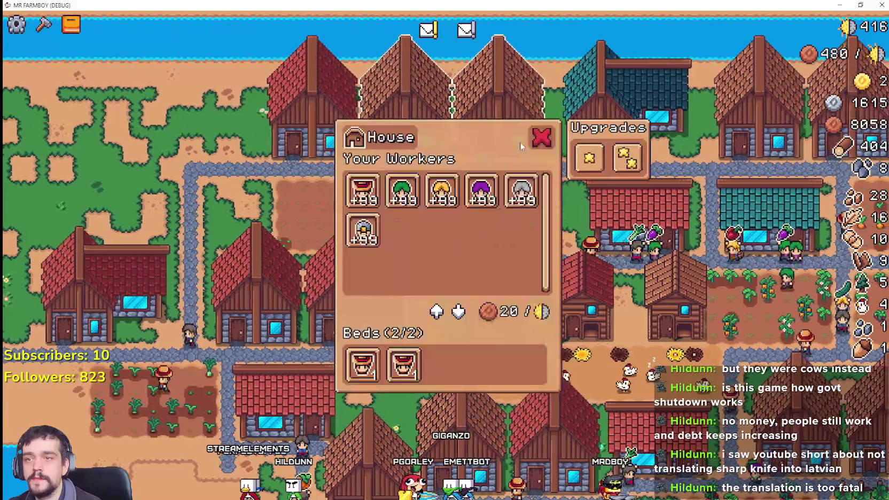
pyautogui.press('Escape')
pyautogui.press('a')
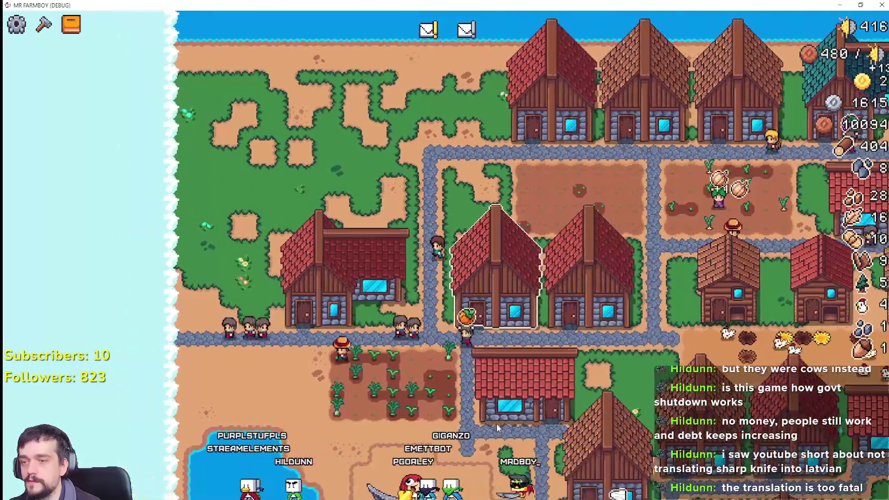
pyautogui.press('s')
pyautogui.press('d')
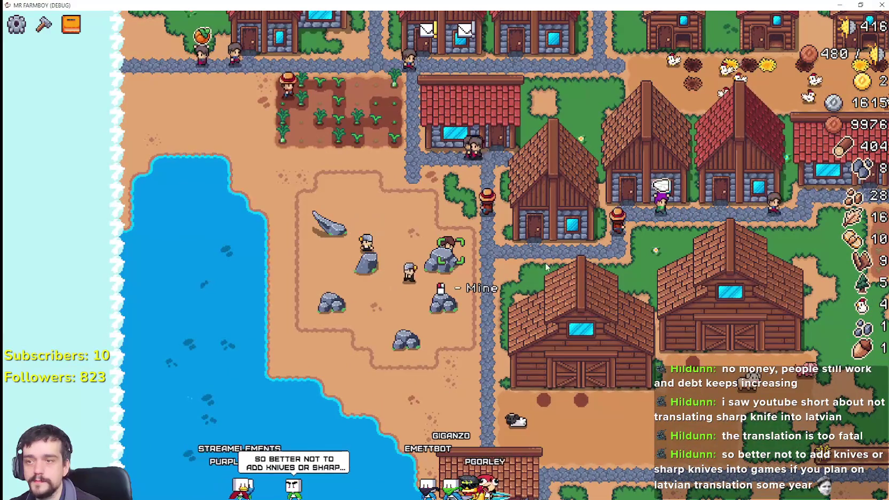
pyautogui.scroll(2, 516, 290)
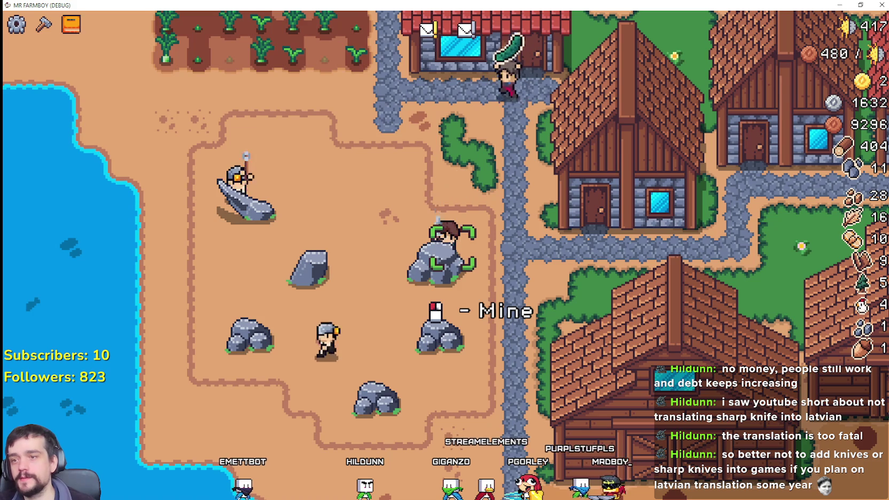
# Pan from the mine up-right to the riverside houses and open the Merchant Seller window
pyautogui.scroll(-5, 569, 83)
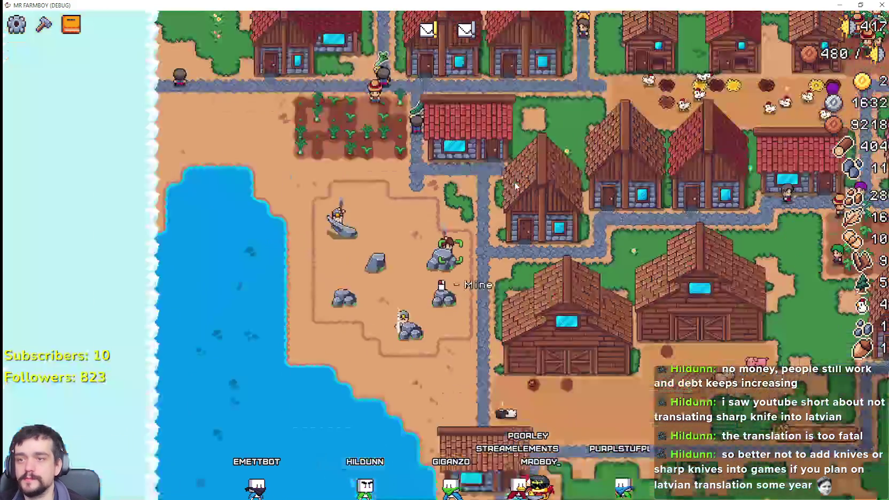
pyautogui.scroll(4, 646, 144)
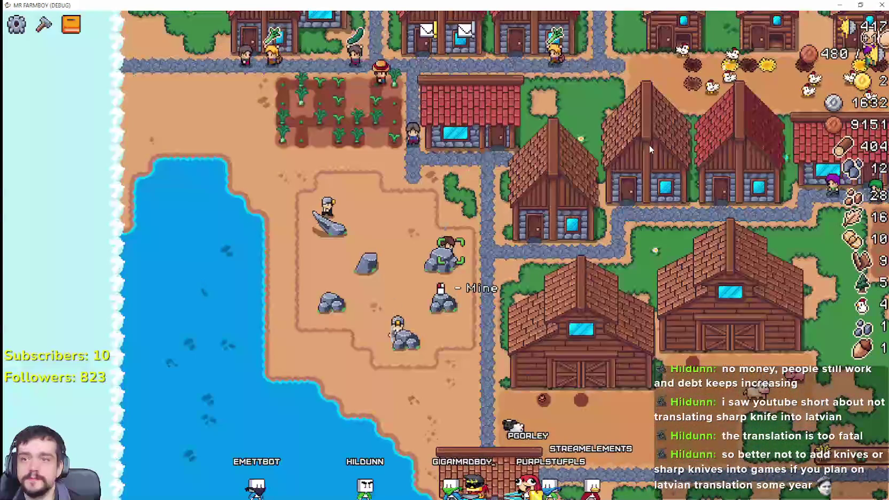
pyautogui.hotkey('w', 'd')
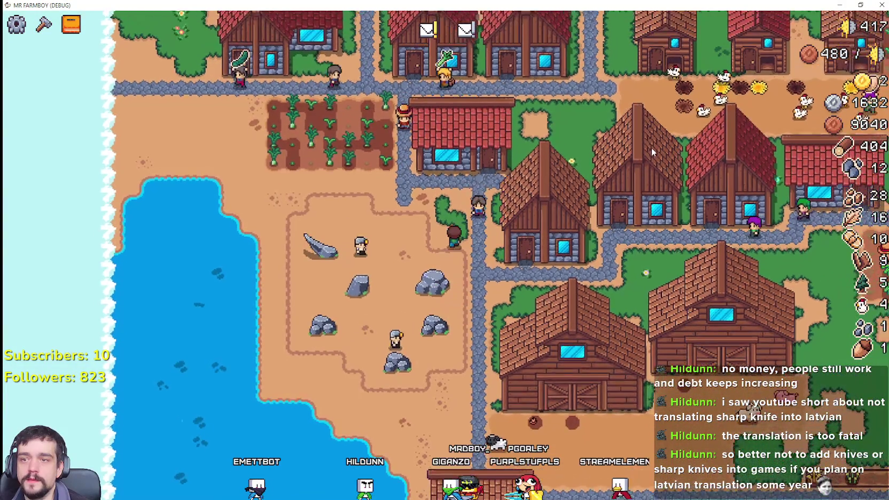
pyautogui.hotkey('w', 'd')
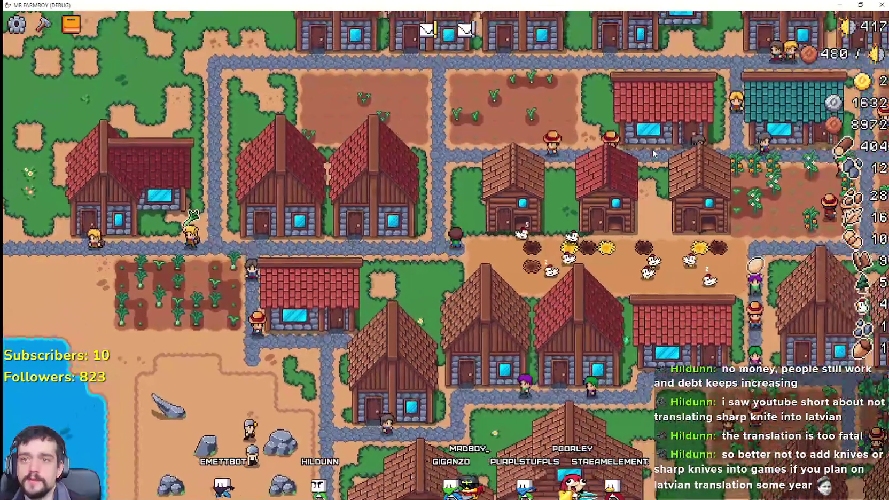
pyautogui.press('d')
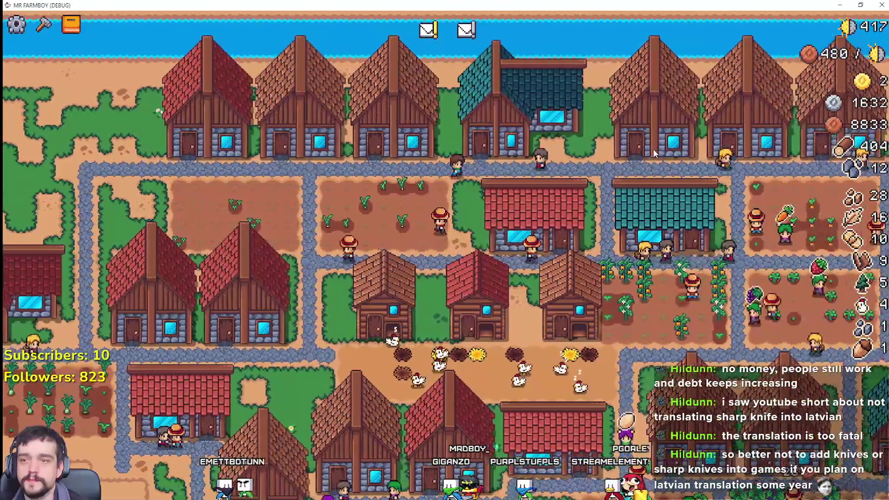
pyautogui.scroll(-3, 654, 154)
pyautogui.scroll(3, 654, 154)
pyautogui.press('d')
pyautogui.scroll(3, 587, 188)
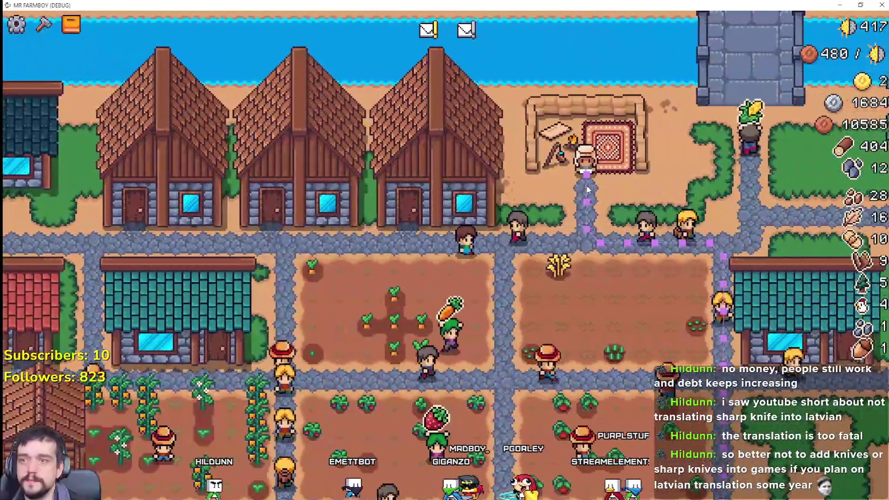
pyautogui.click(587, 188)
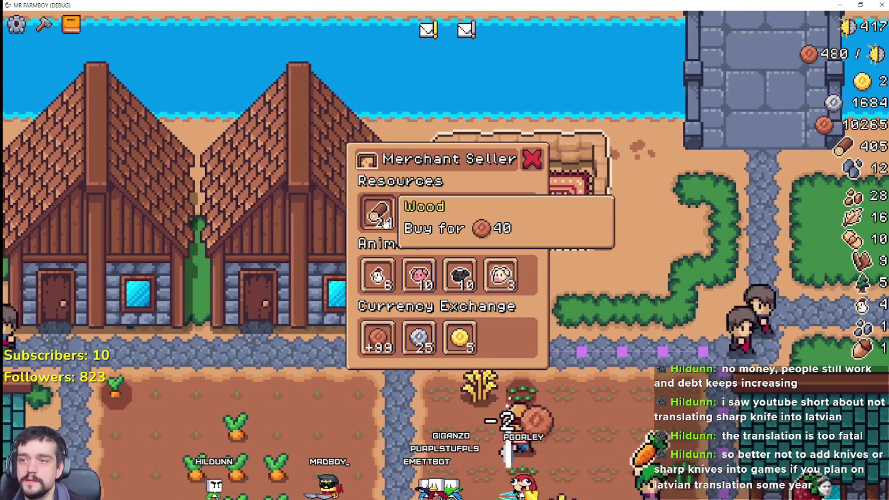
# Buy all the merchant's wood and stone, then exchange silver for copper and gold
pyautogui.click(381, 219)
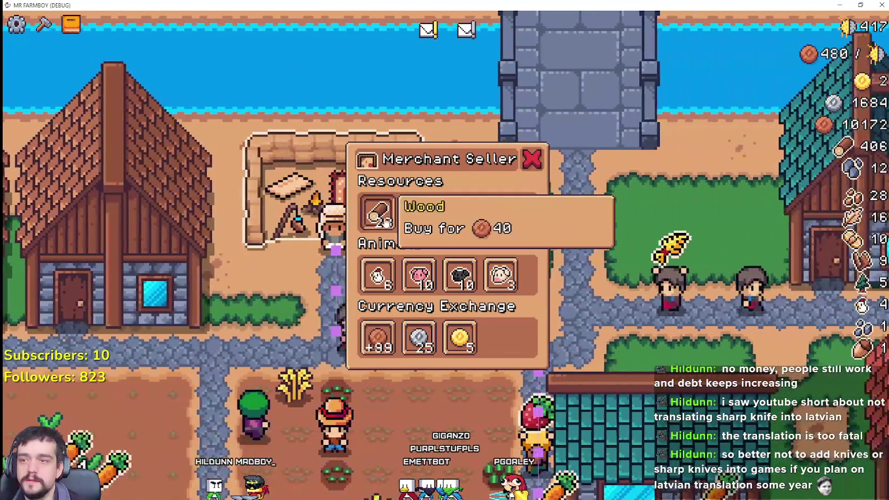
pyautogui.click(383, 217)
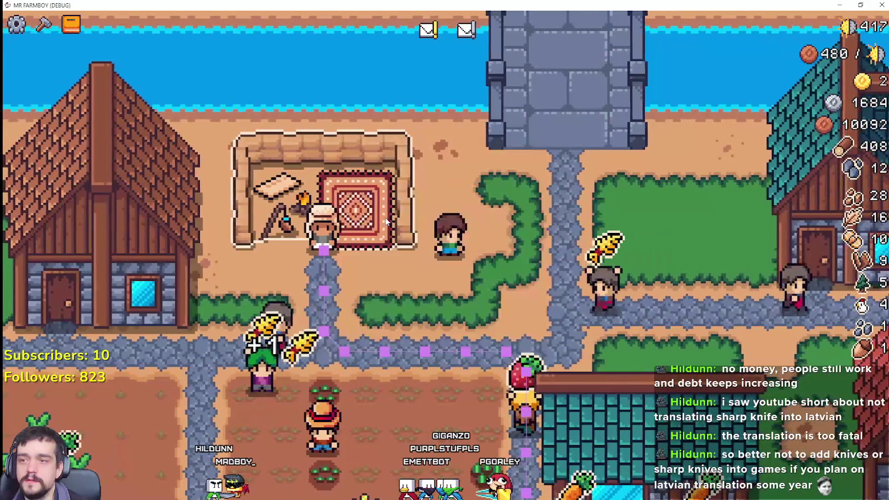
pyautogui.click(382, 218)
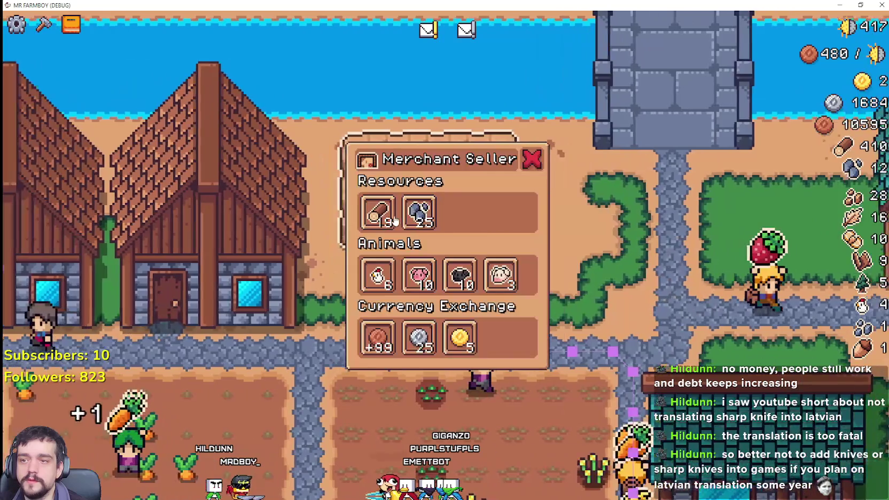
pyautogui.click(386, 218)
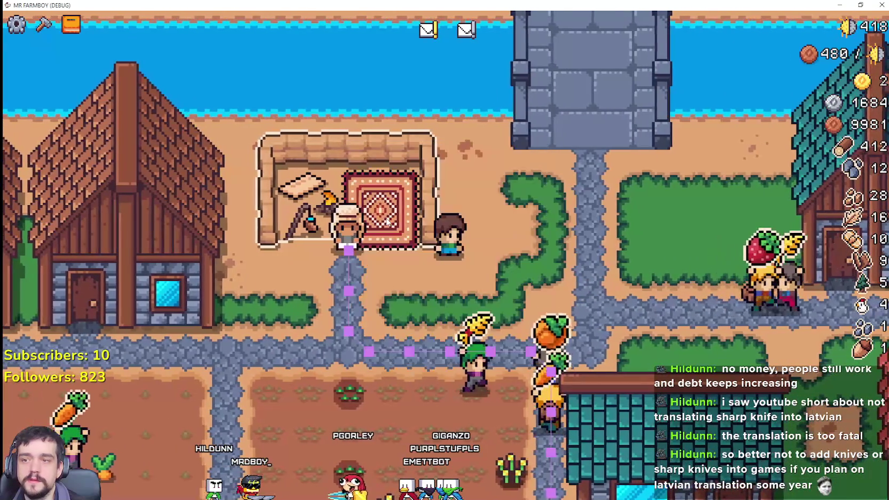
pyautogui.click(385, 218)
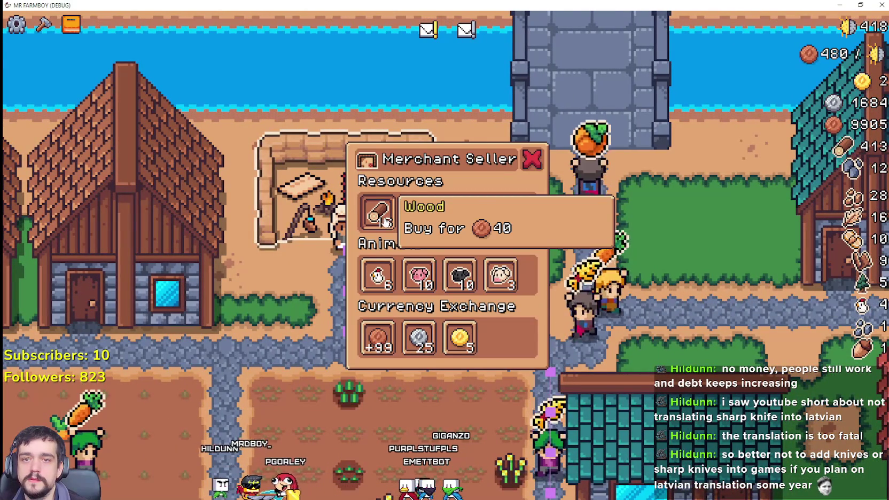
pyautogui.click(396, 228)
pyautogui.click(399, 229)
pyautogui.click(431, 223)
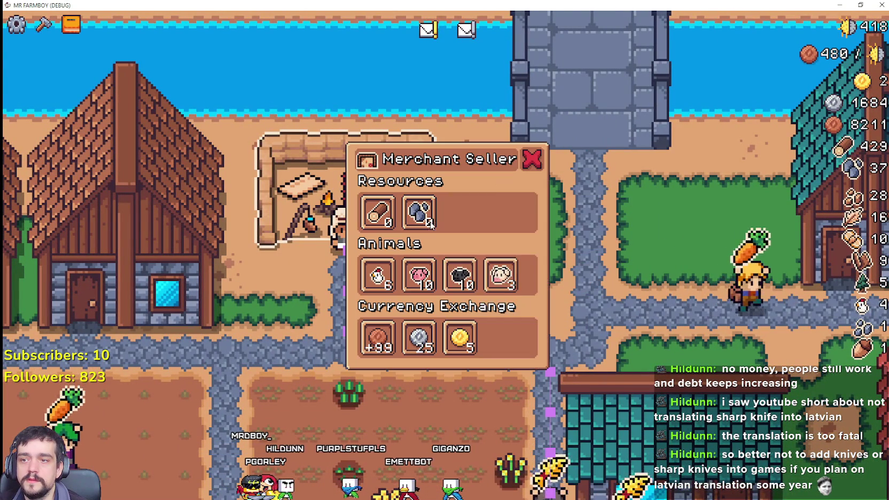
pyautogui.click(378, 337)
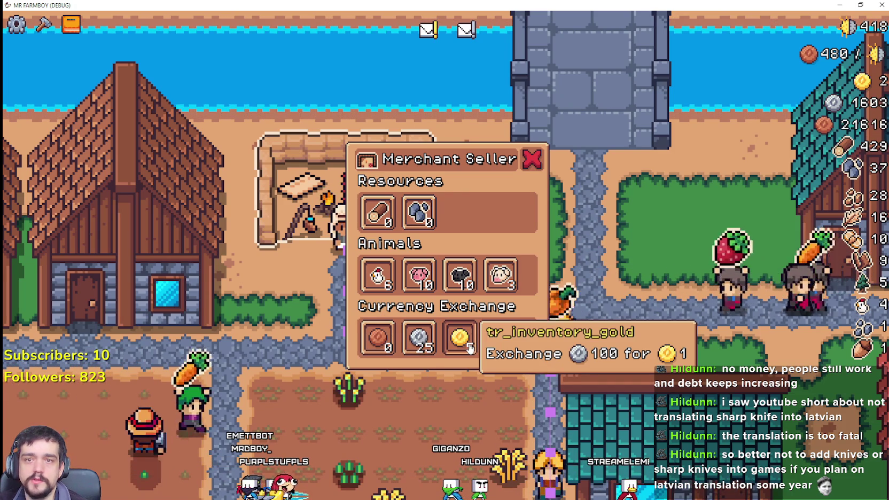
pyautogui.click(468, 346)
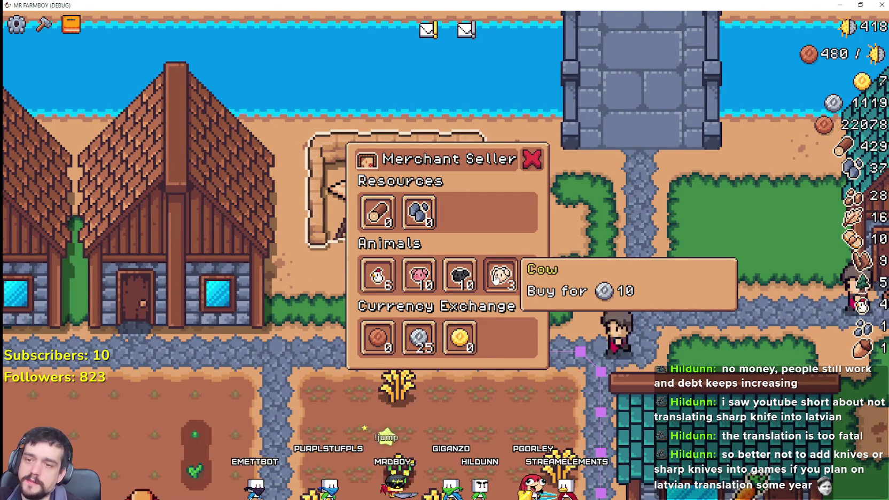
# Buy out the merchant's pigs and chickens, then close the merchant window
pyautogui.click(417, 274)
pyautogui.click(422, 276)
pyautogui.click(426, 280)
pyautogui.click(426, 281)
pyautogui.click(426, 281)
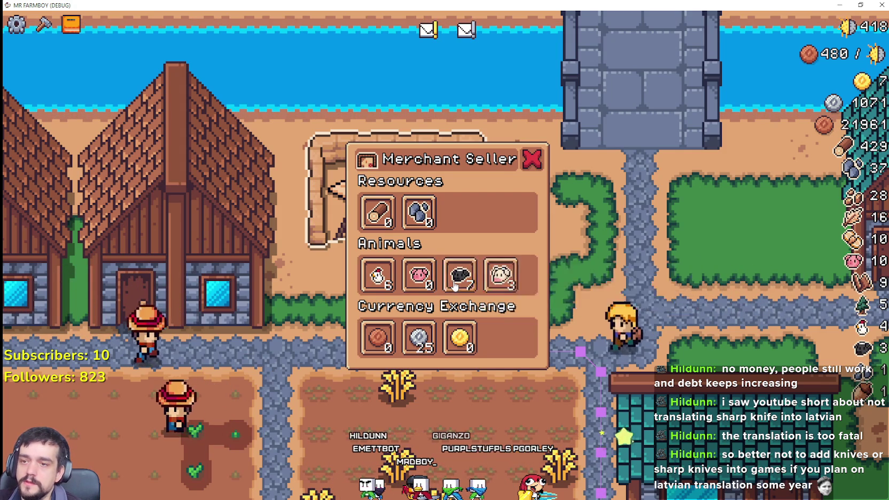
pyautogui.click(460, 285)
pyautogui.click(463, 285)
pyautogui.click(465, 285)
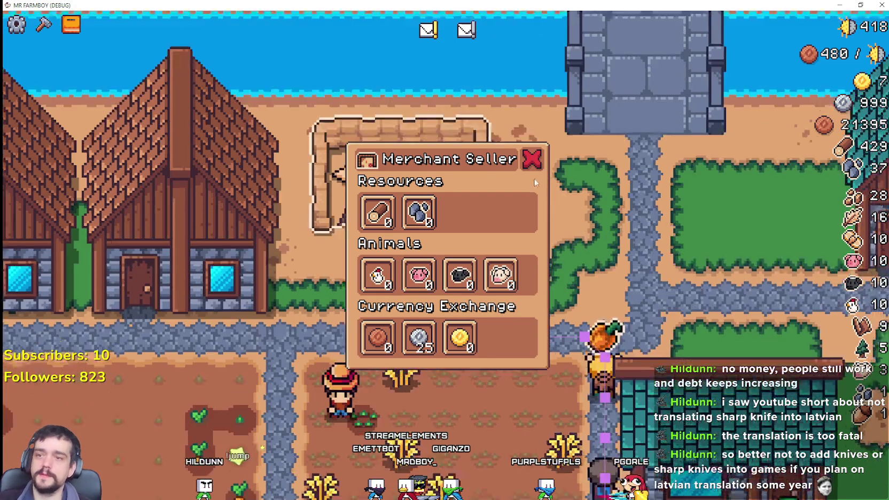
pyautogui.click(533, 159)
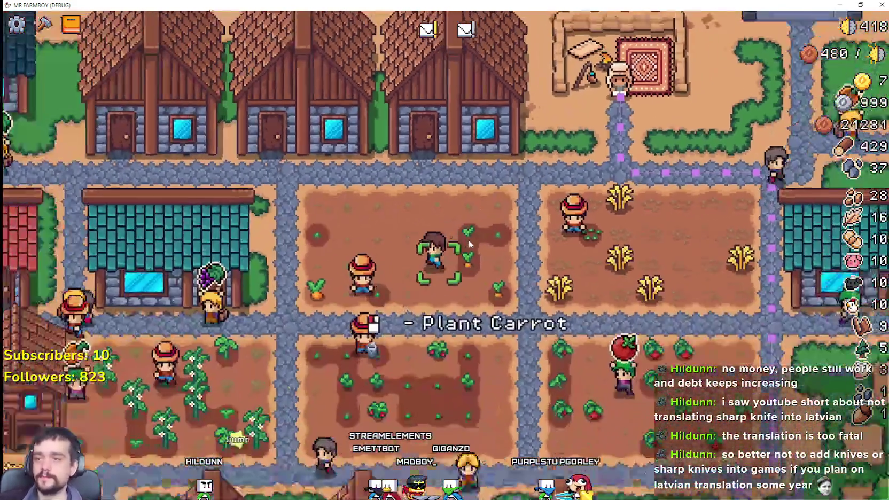
pyautogui.press('a')
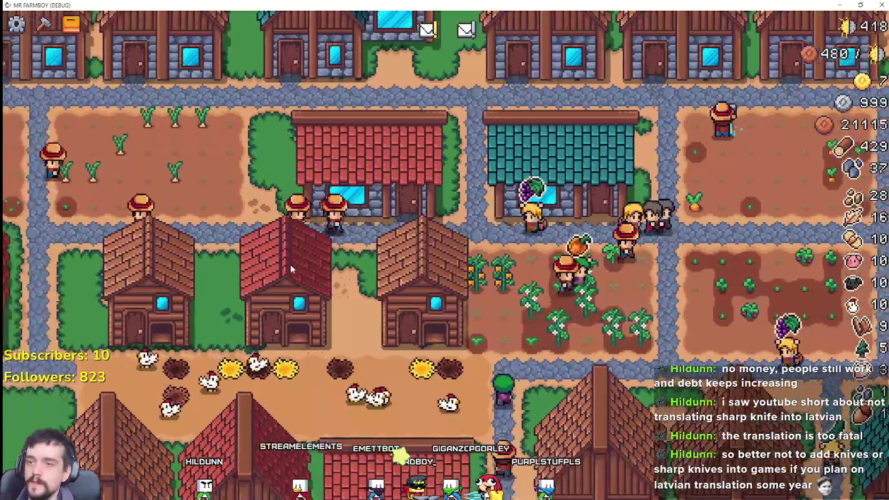
# Zoom out, pan across the village and review a house's workers panel
pyautogui.scroll(-3, 292, 264)
pyautogui.press('a')
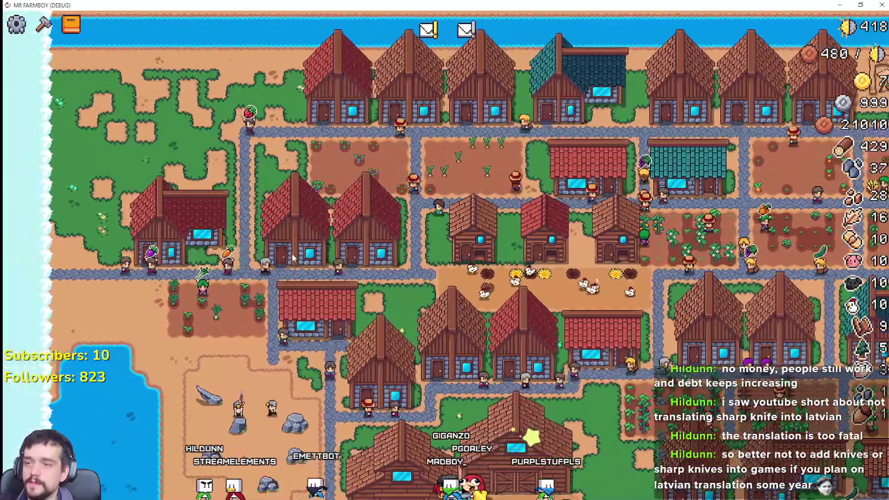
pyautogui.press('a')
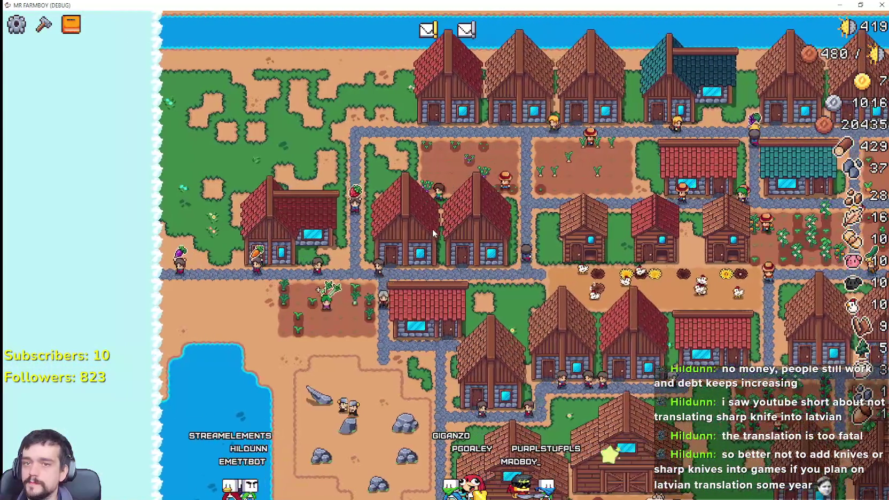
pyautogui.press('d')
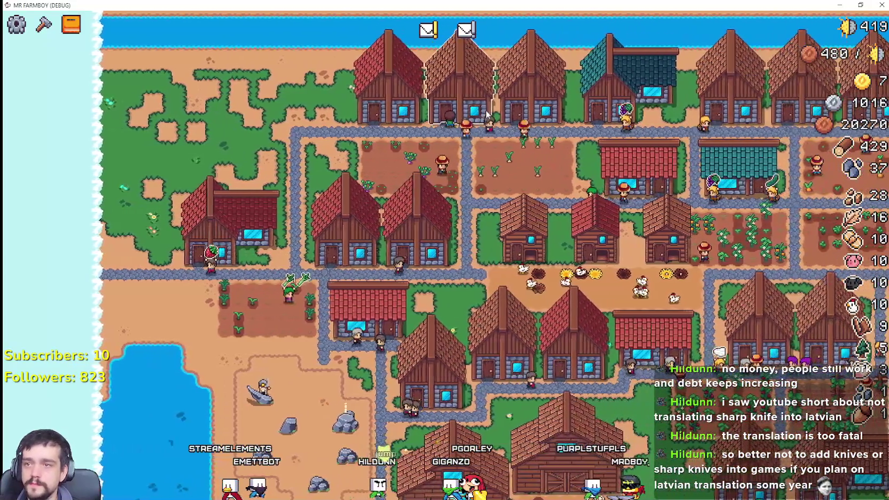
pyautogui.click(487, 114)
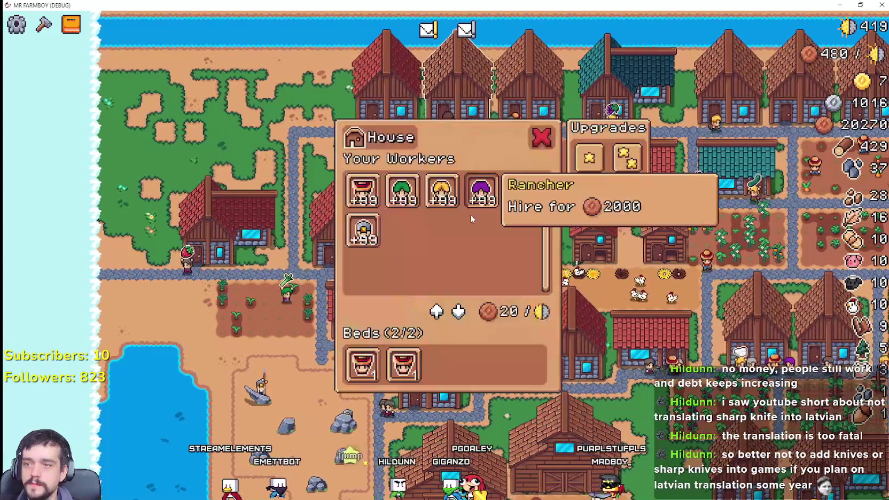
pyautogui.press('d')
pyautogui.press('Escape')
pyautogui.press('a')
pyautogui.press('a')
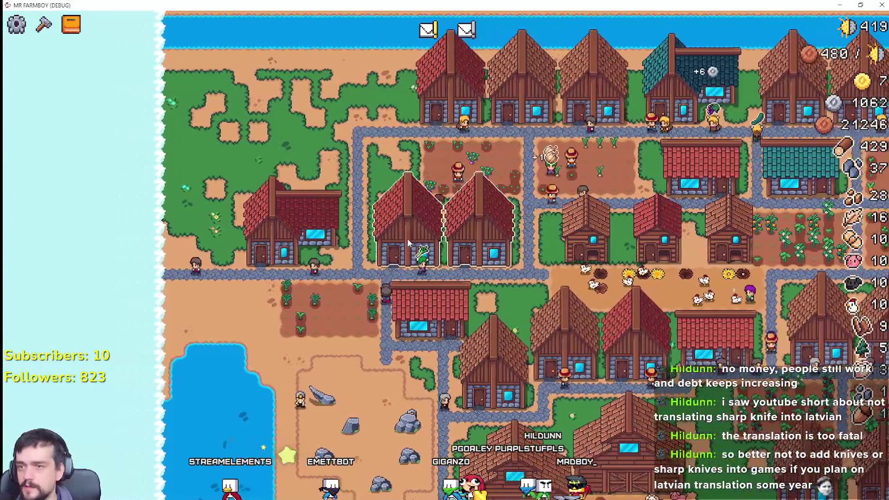
# Review a second house's workers, then bring up the warehouse's stored stone inventory
pyautogui.click(420, 238)
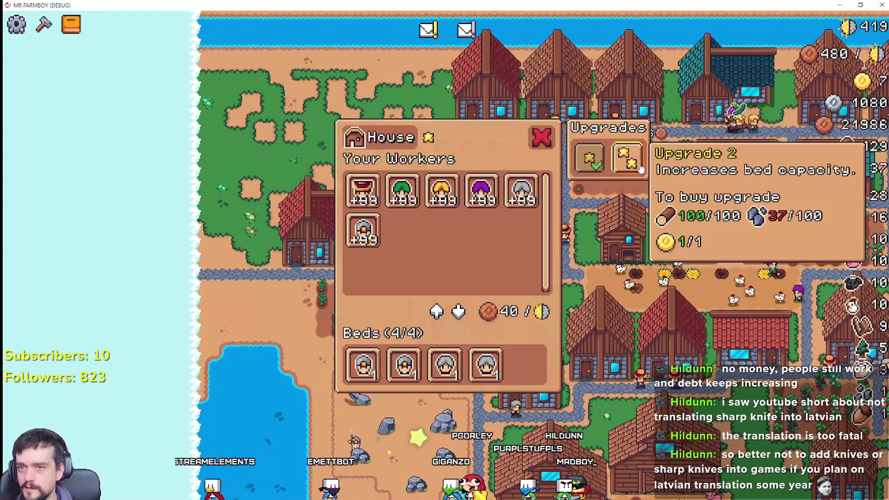
pyautogui.press('a')
pyautogui.press('Escape')
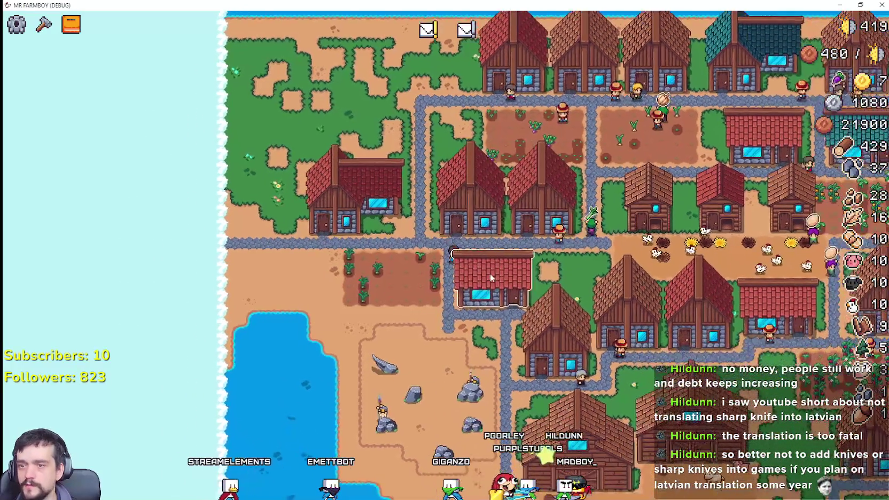
pyautogui.click(495, 278)
pyautogui.press('d')
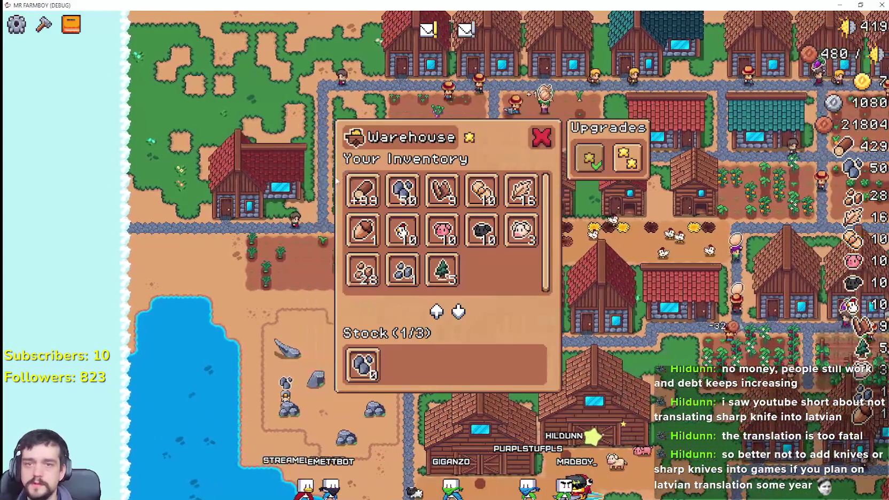